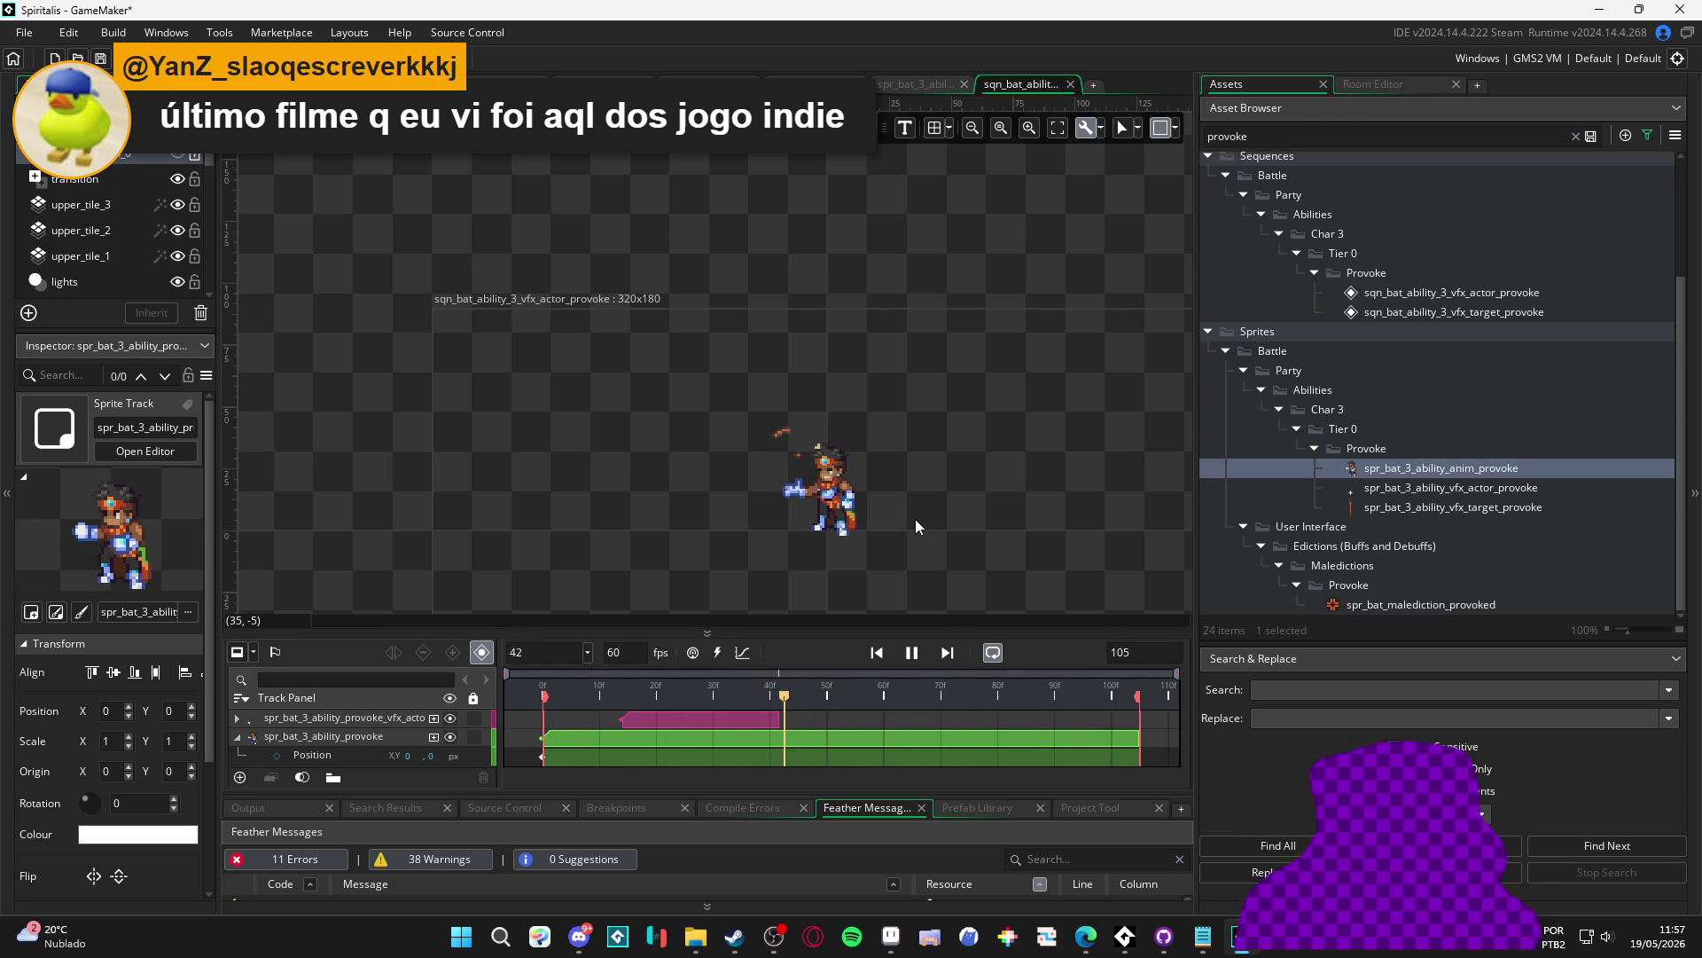
Step: Compile and launch the Spiritalis project with F5 to reach the cave battle
{"action": "key", "text": "F5"}
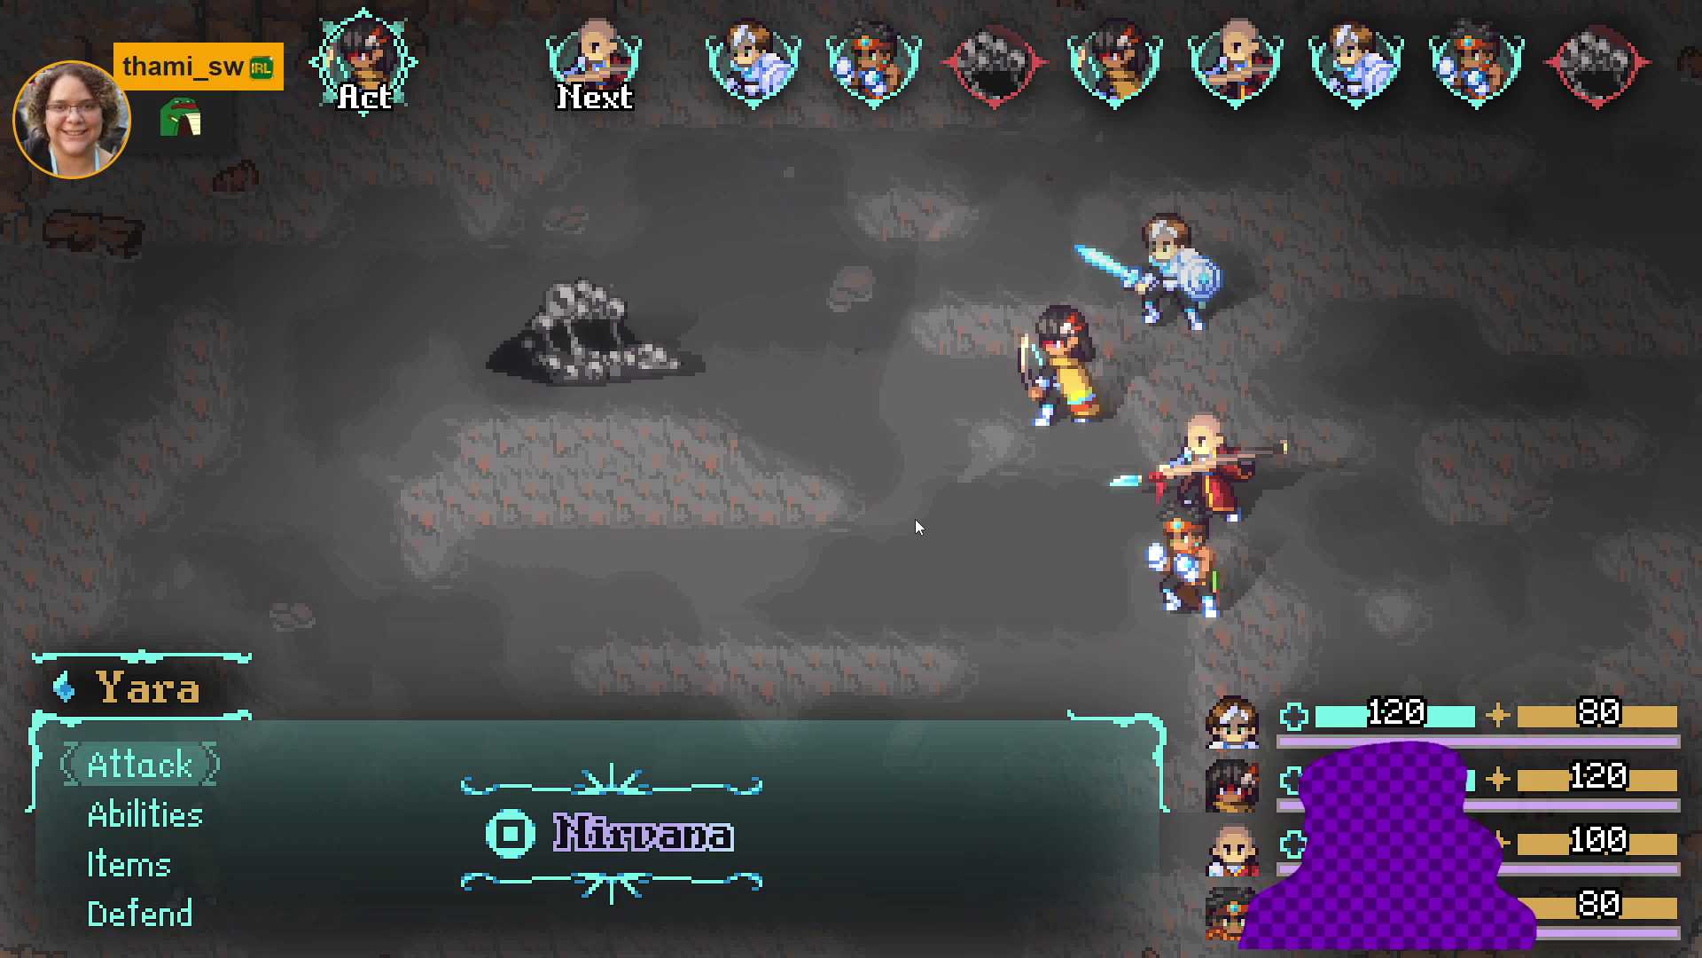
Step: Have Yara cast Aqua sphere and Zhe Wu use Thunder strike, then collect the spoils
{"action": "key", "text": "Down"}
{"action": "key", "text": "Return"}
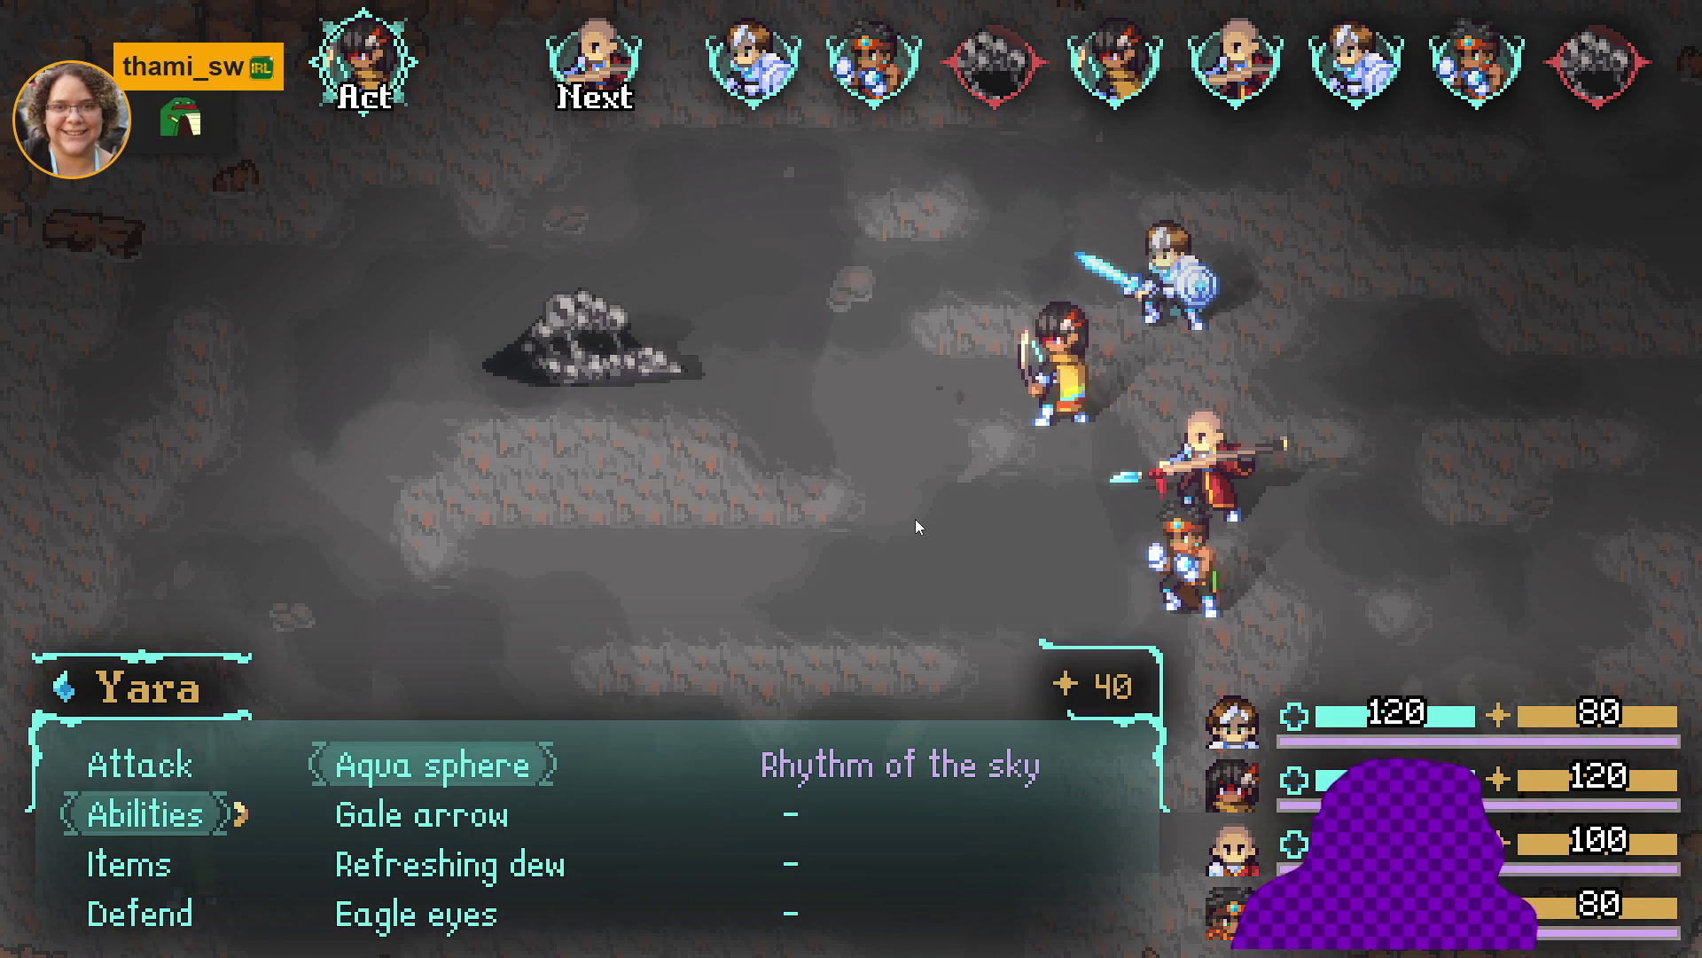
{"action": "key", "text": "Return"}
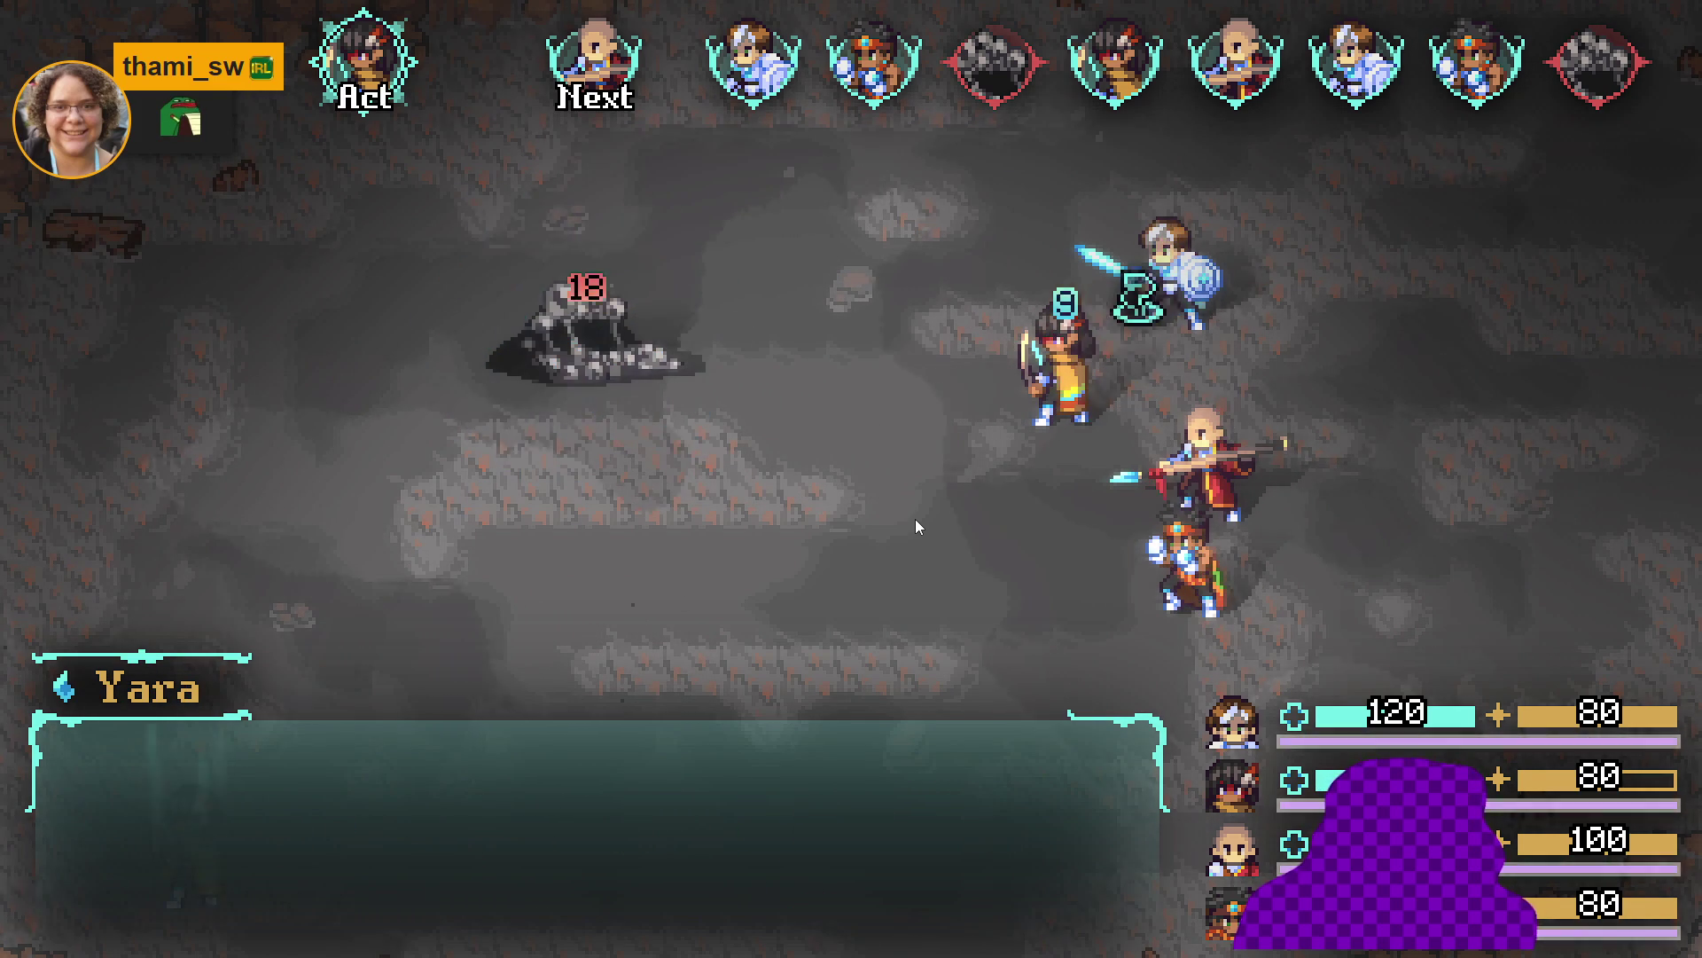
{"action": "key", "text": "Down"}
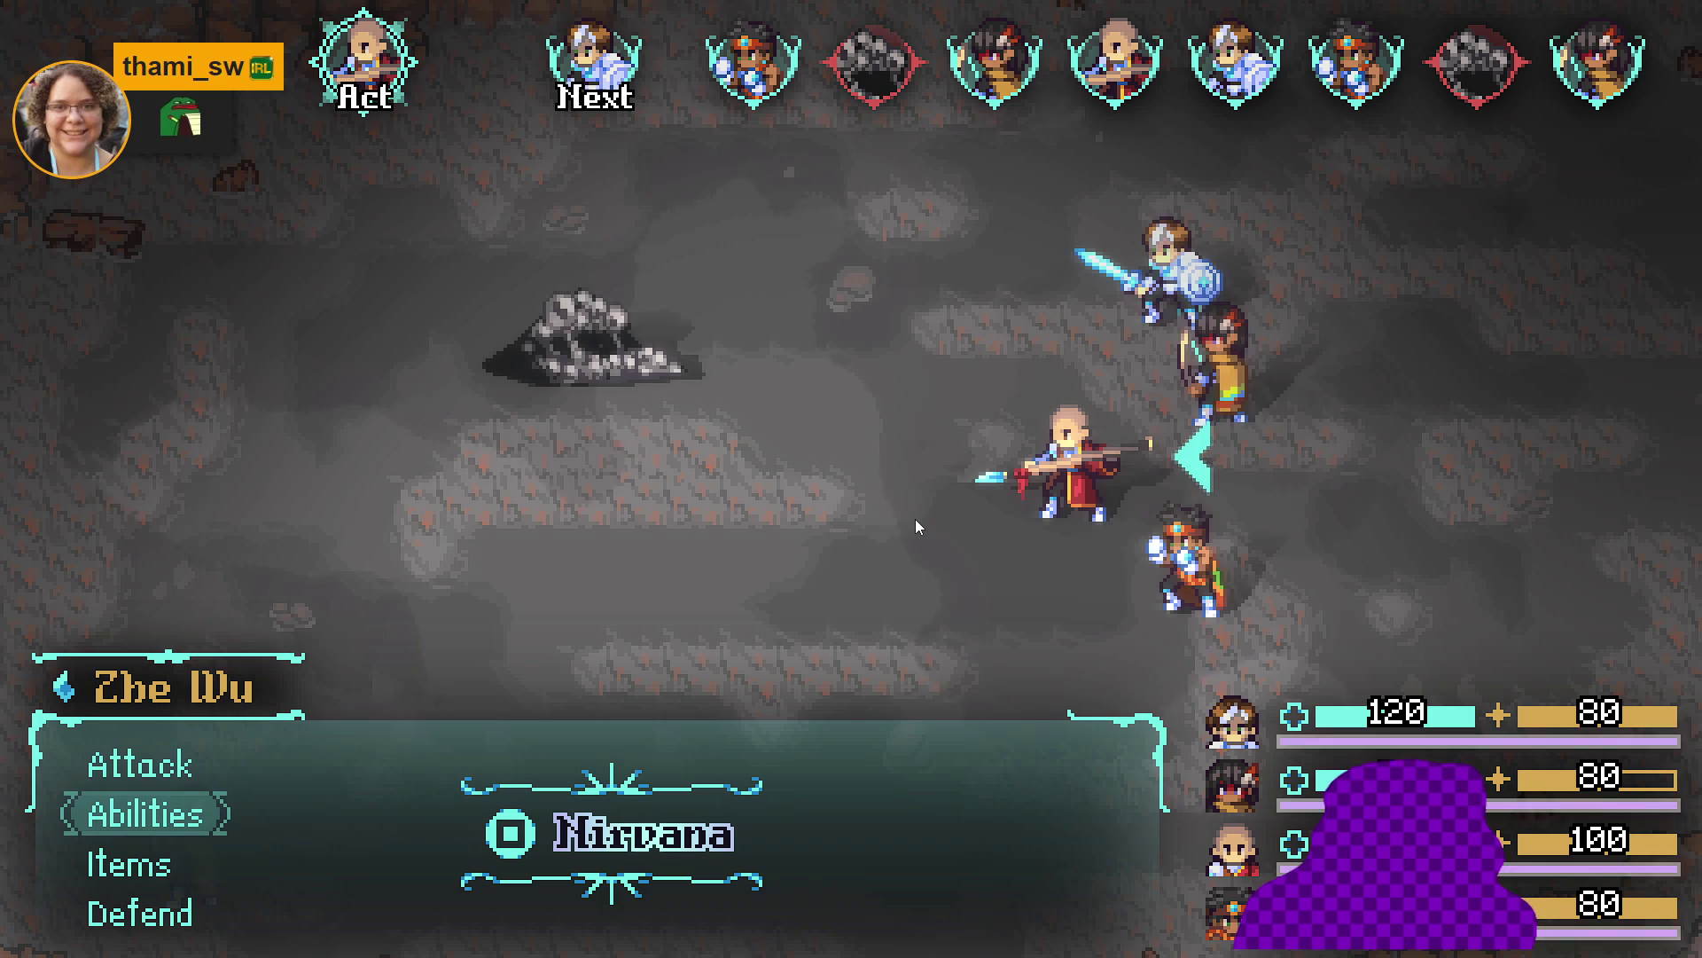
{"action": "key", "text": "Return"}
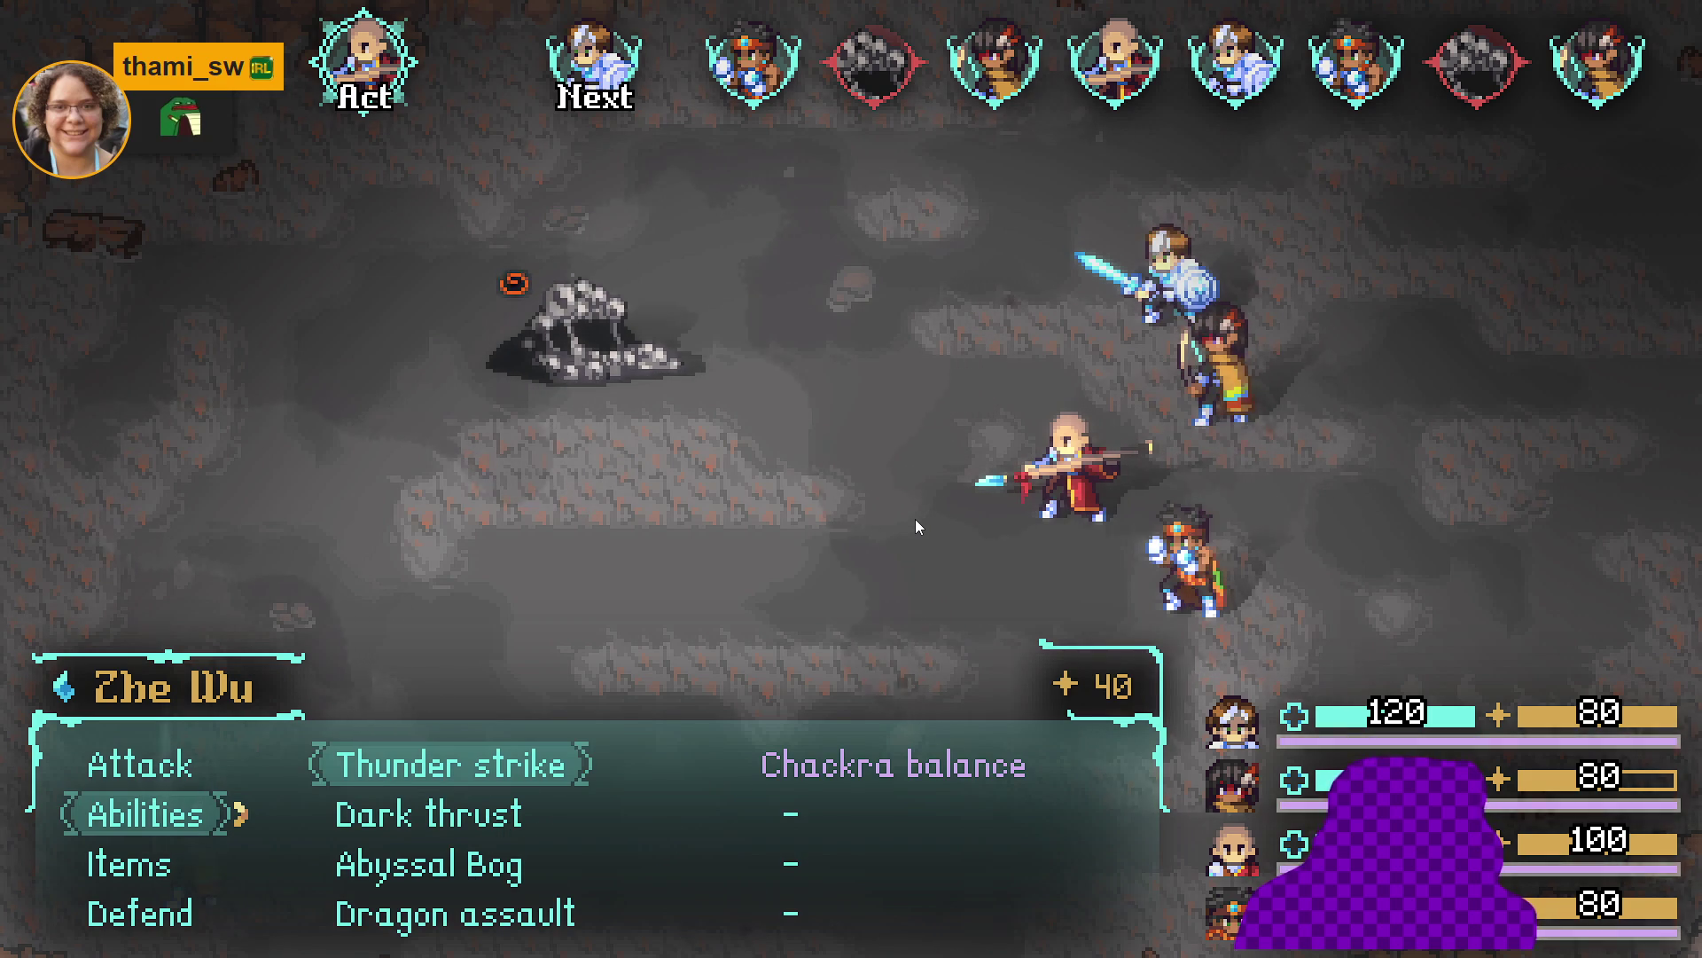
{"action": "key", "text": "Return"}
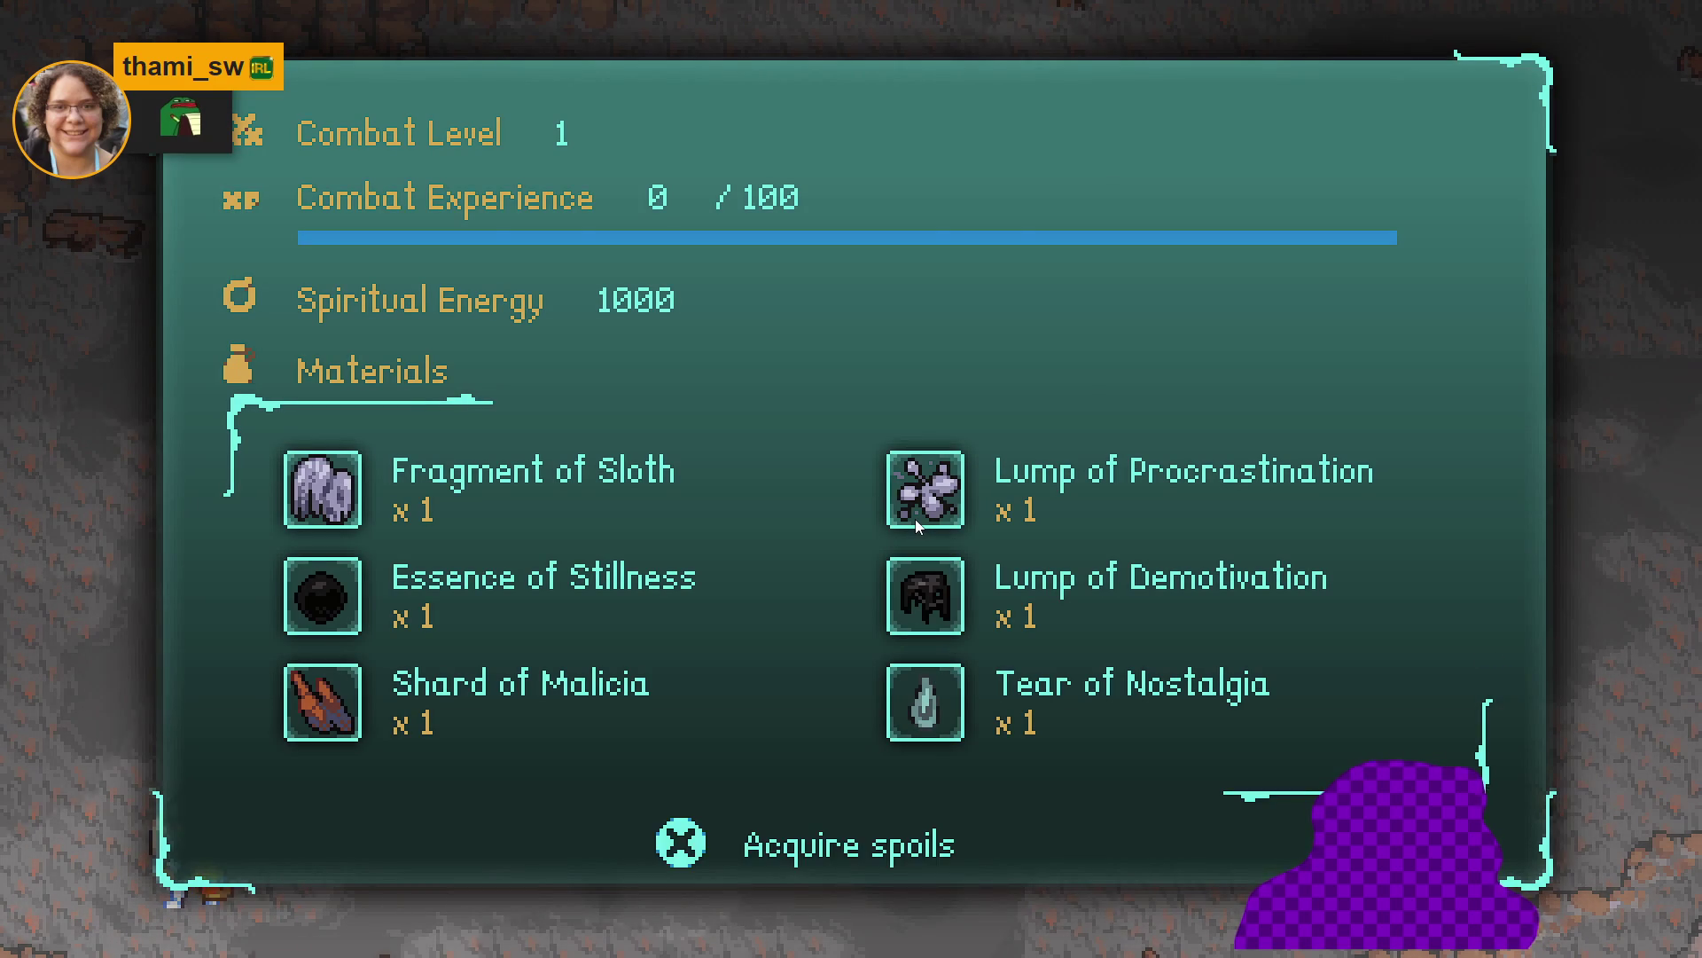
{"action": "key", "text": "Return"}
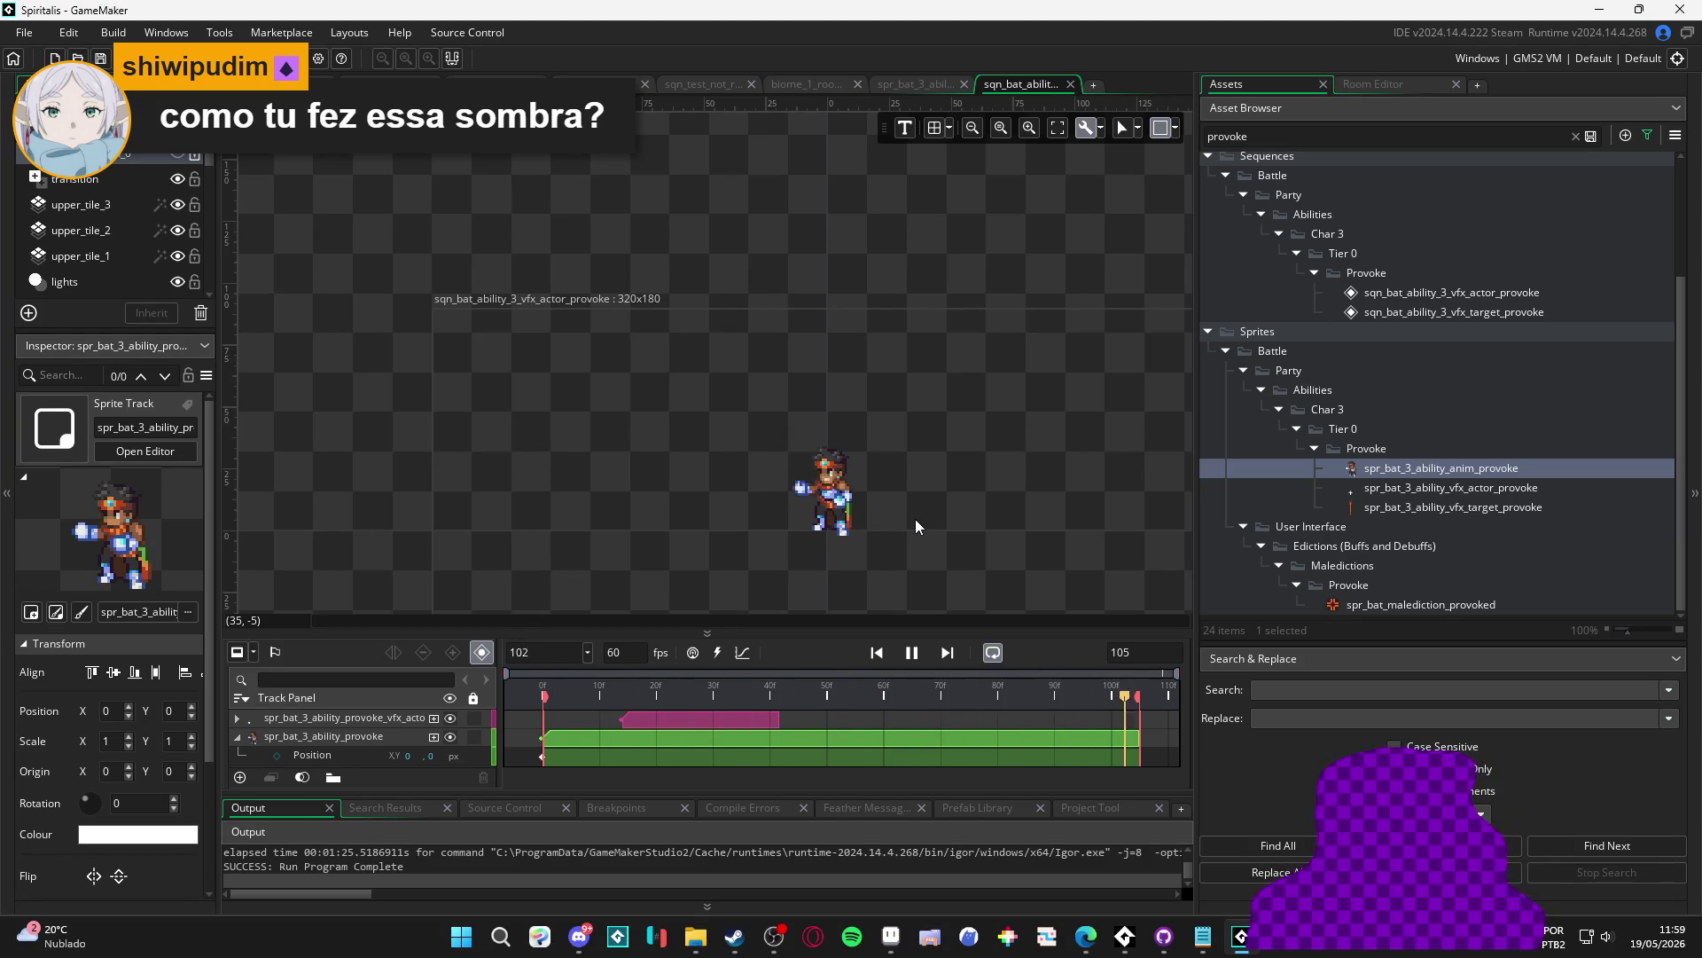
Step: Filter the Asset Browser by 'shadow', then launch and switch to Clip Studio Paint
{"action": "double_click", "coordinate": [1340, 140]}
{"action": "type", "text": "s"}
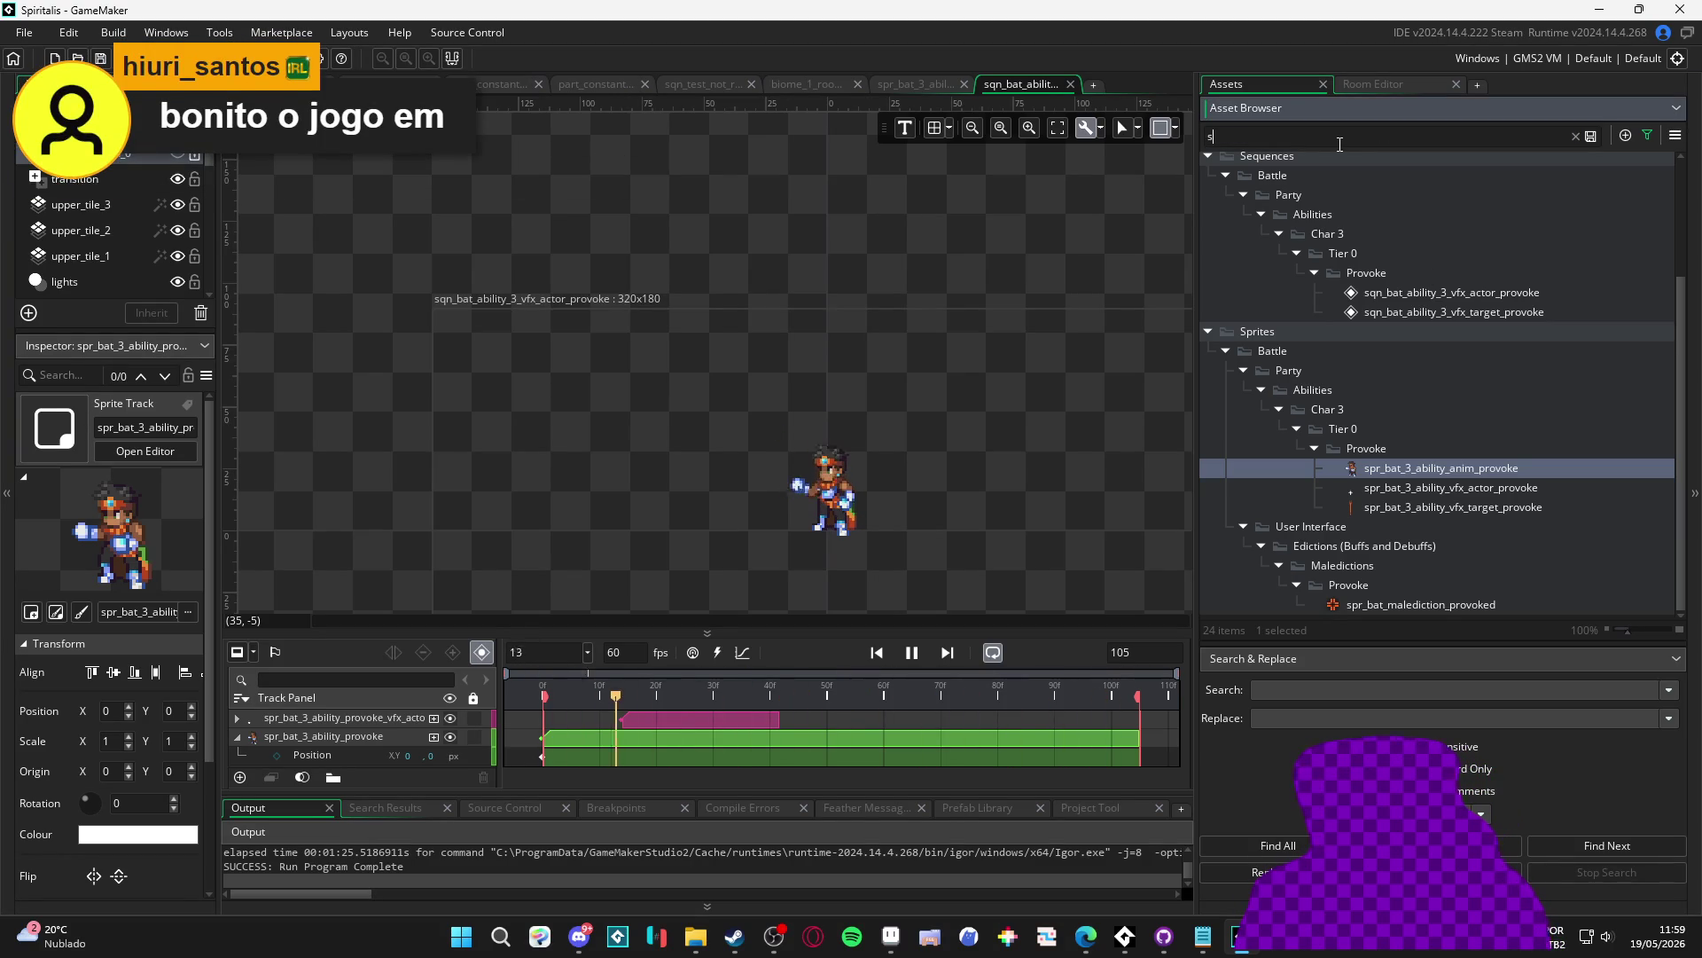
{"action": "type", "text": "hadow"}
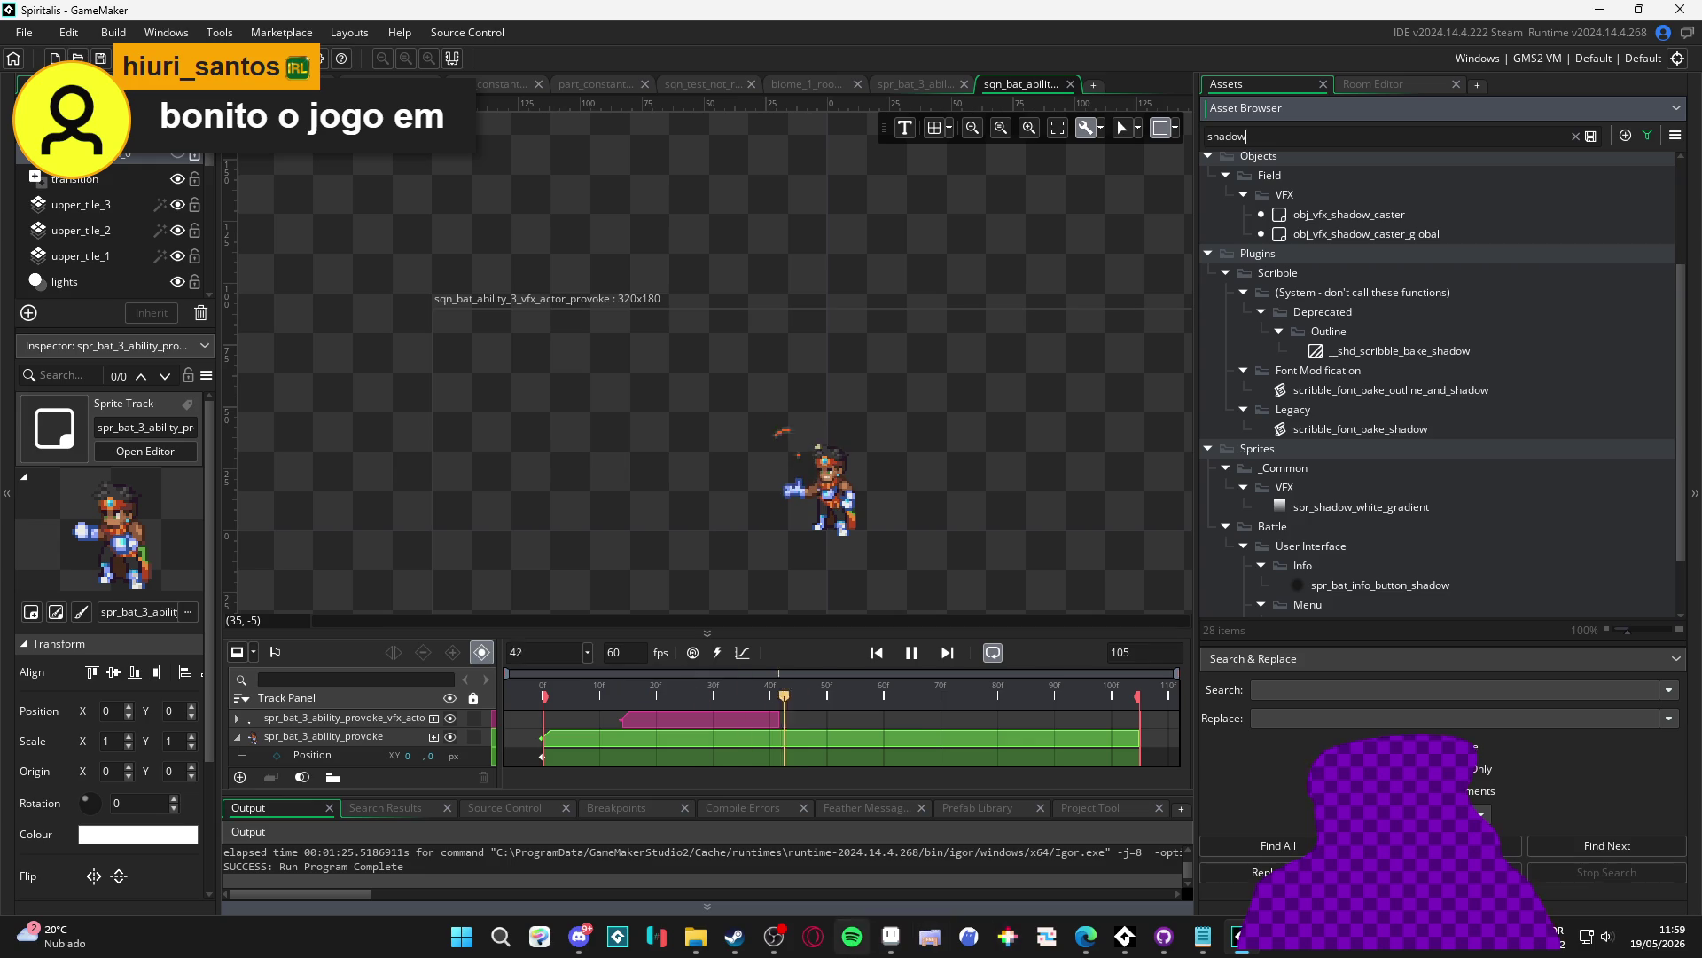
{"action": "left_click", "coordinate": [540, 936]}
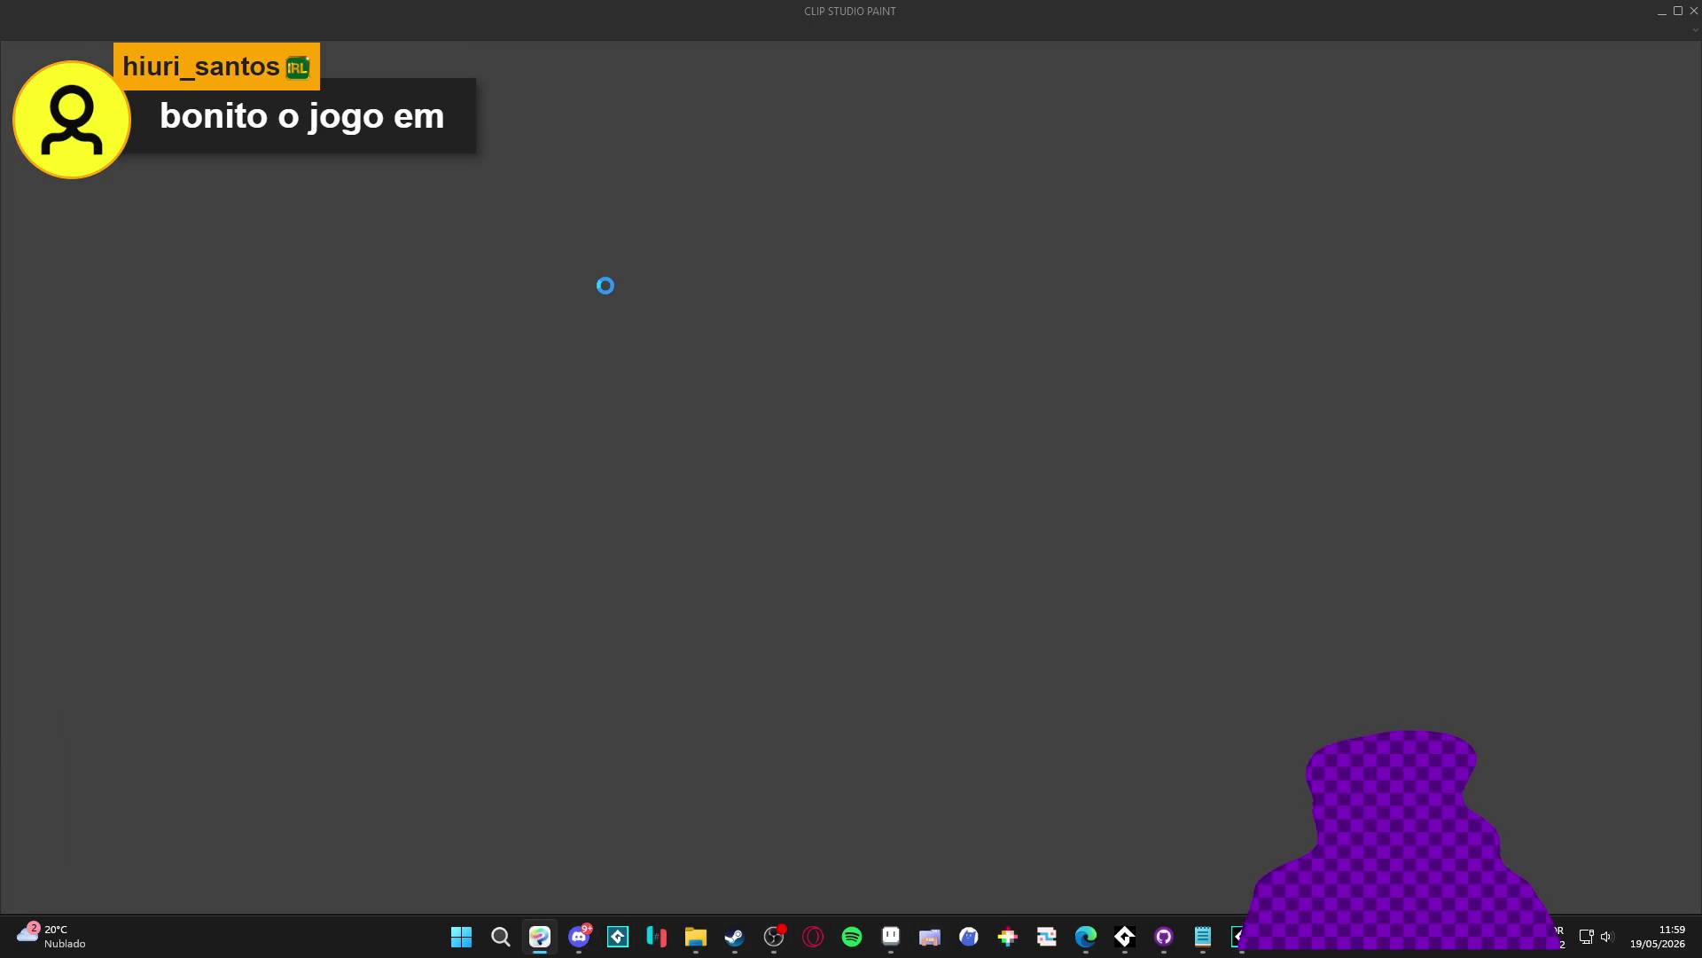
{"action": "key", "text": "alt+Tab"}
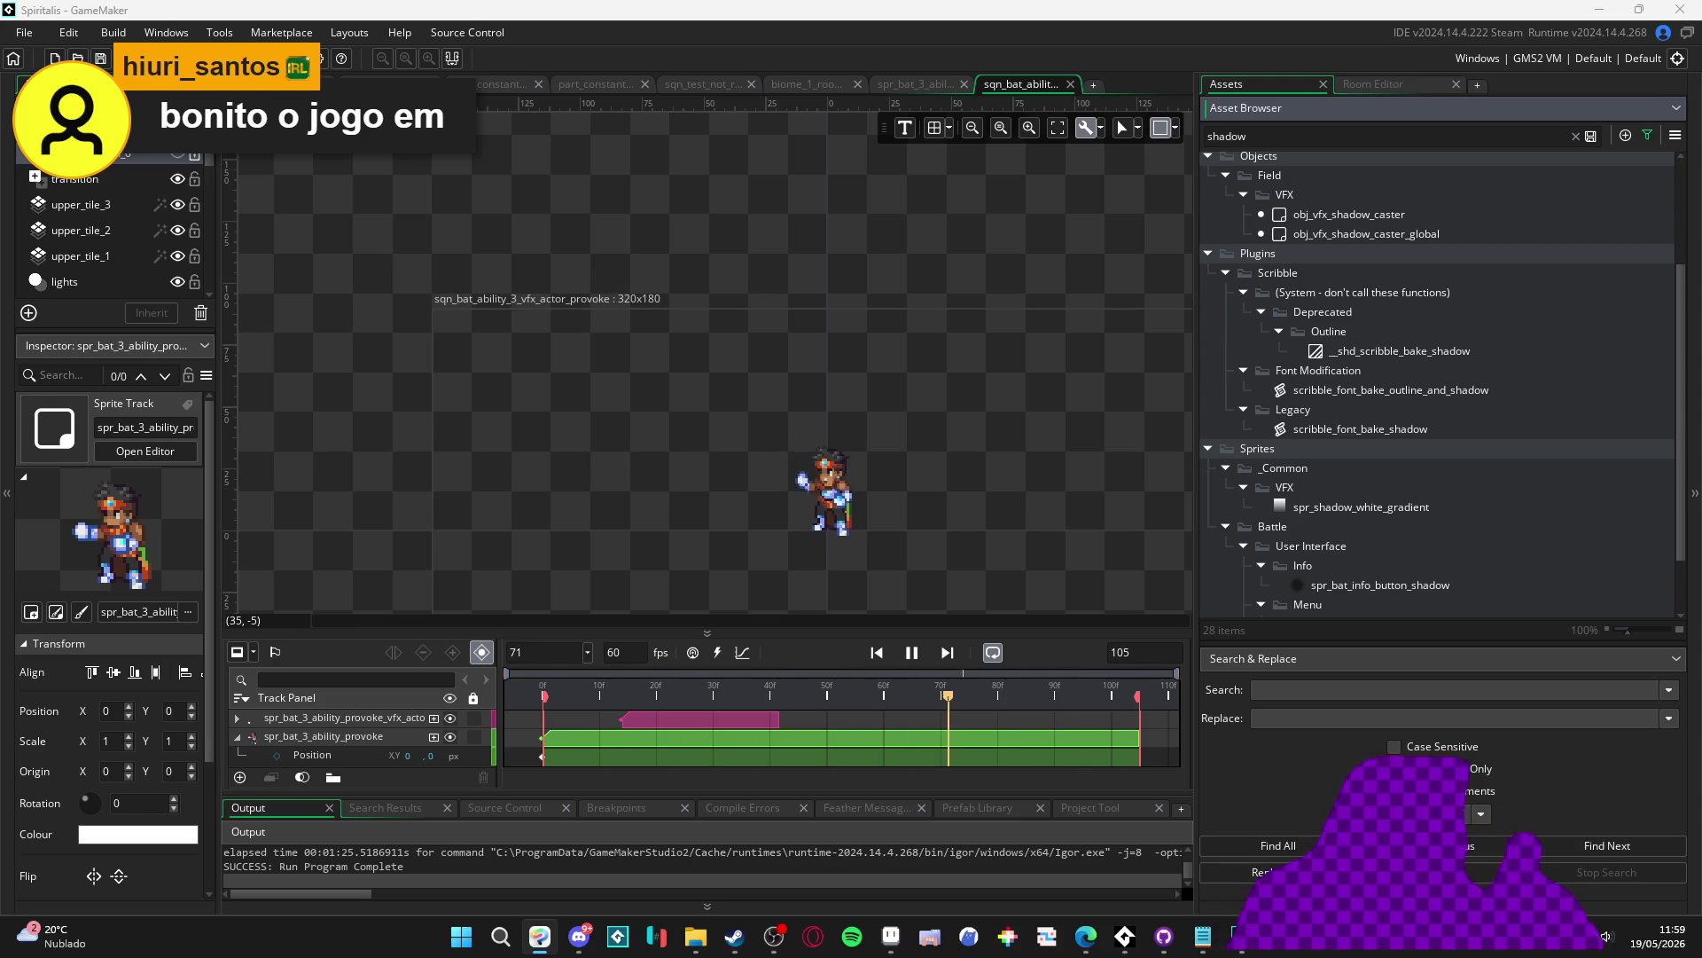
{"action": "key", "text": "alt+Tab"}
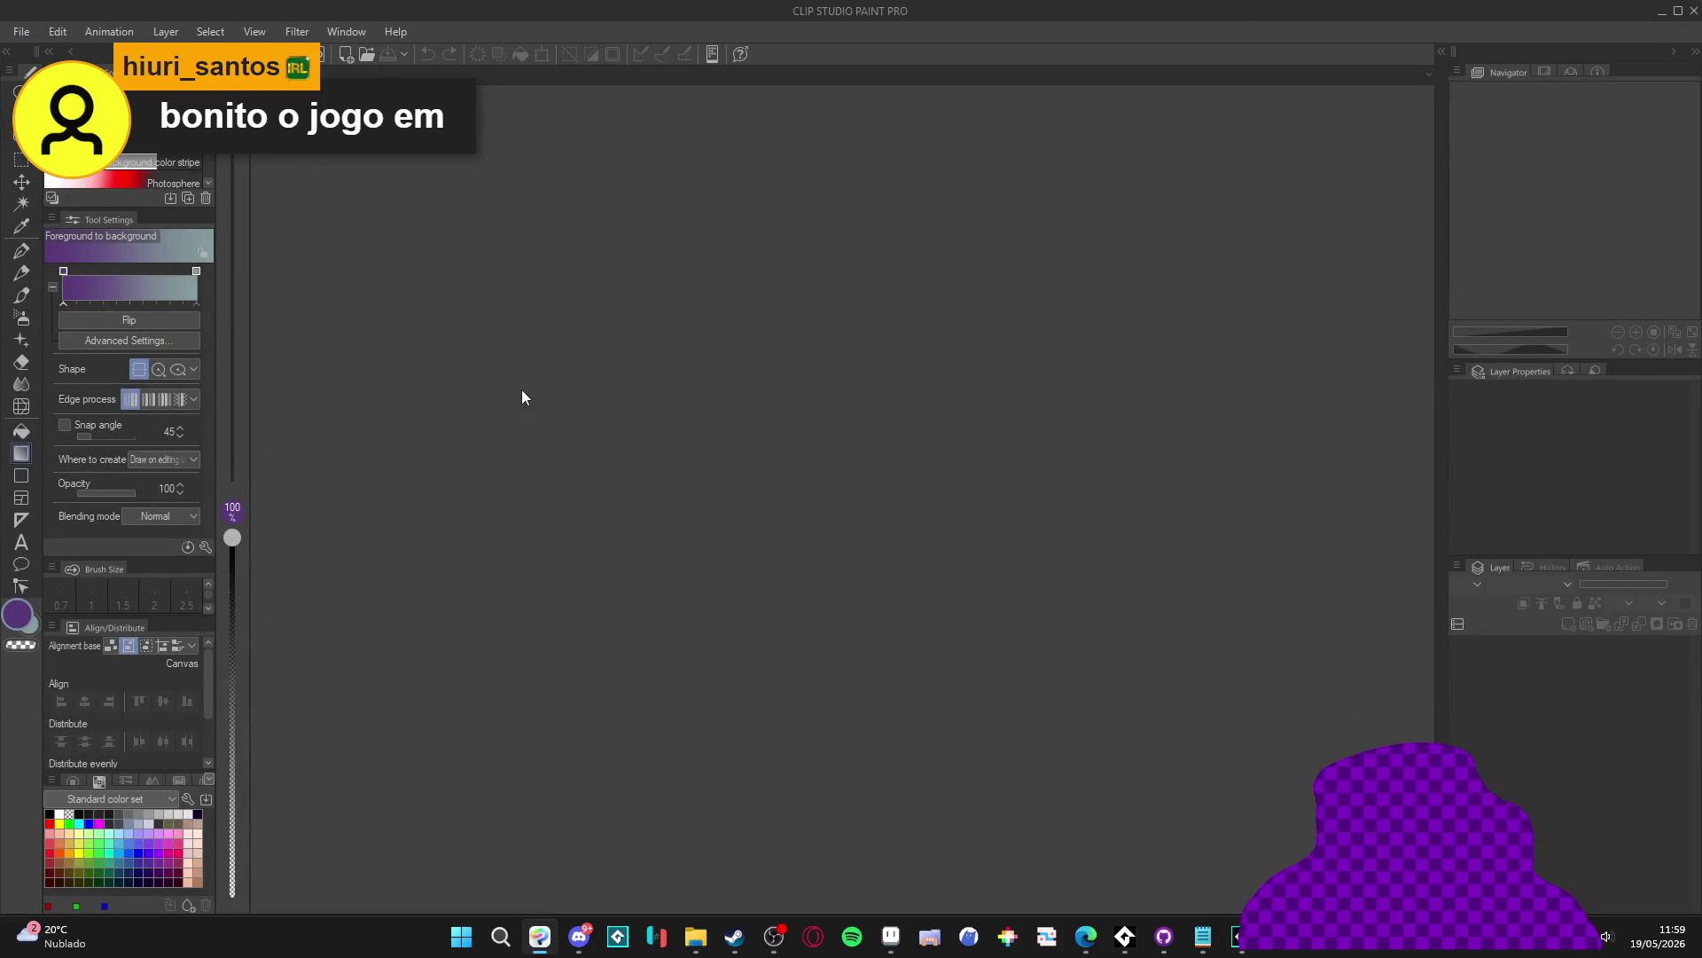
Step: Create a new 320×180 px canvas, then go to File Explorer for spr_zeh_battle.png
{"action": "left_click", "coordinate": [21, 31]}
{"action": "left_click", "coordinate": [53, 51]}
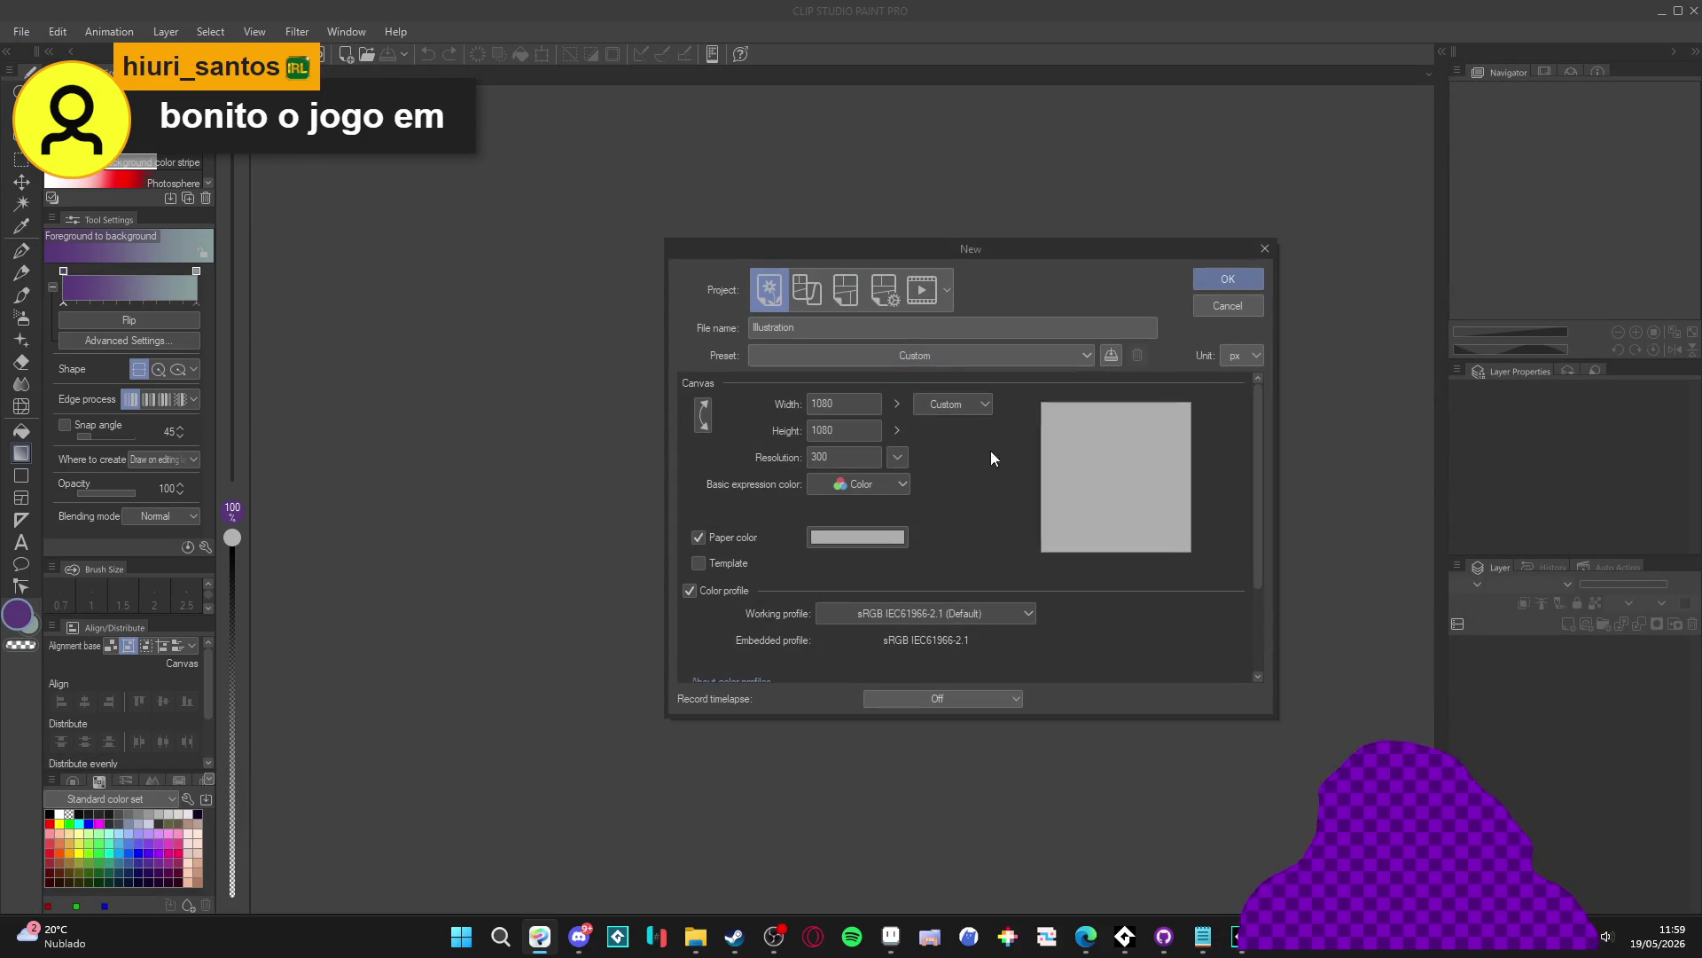
{"action": "type", "text": "320"}
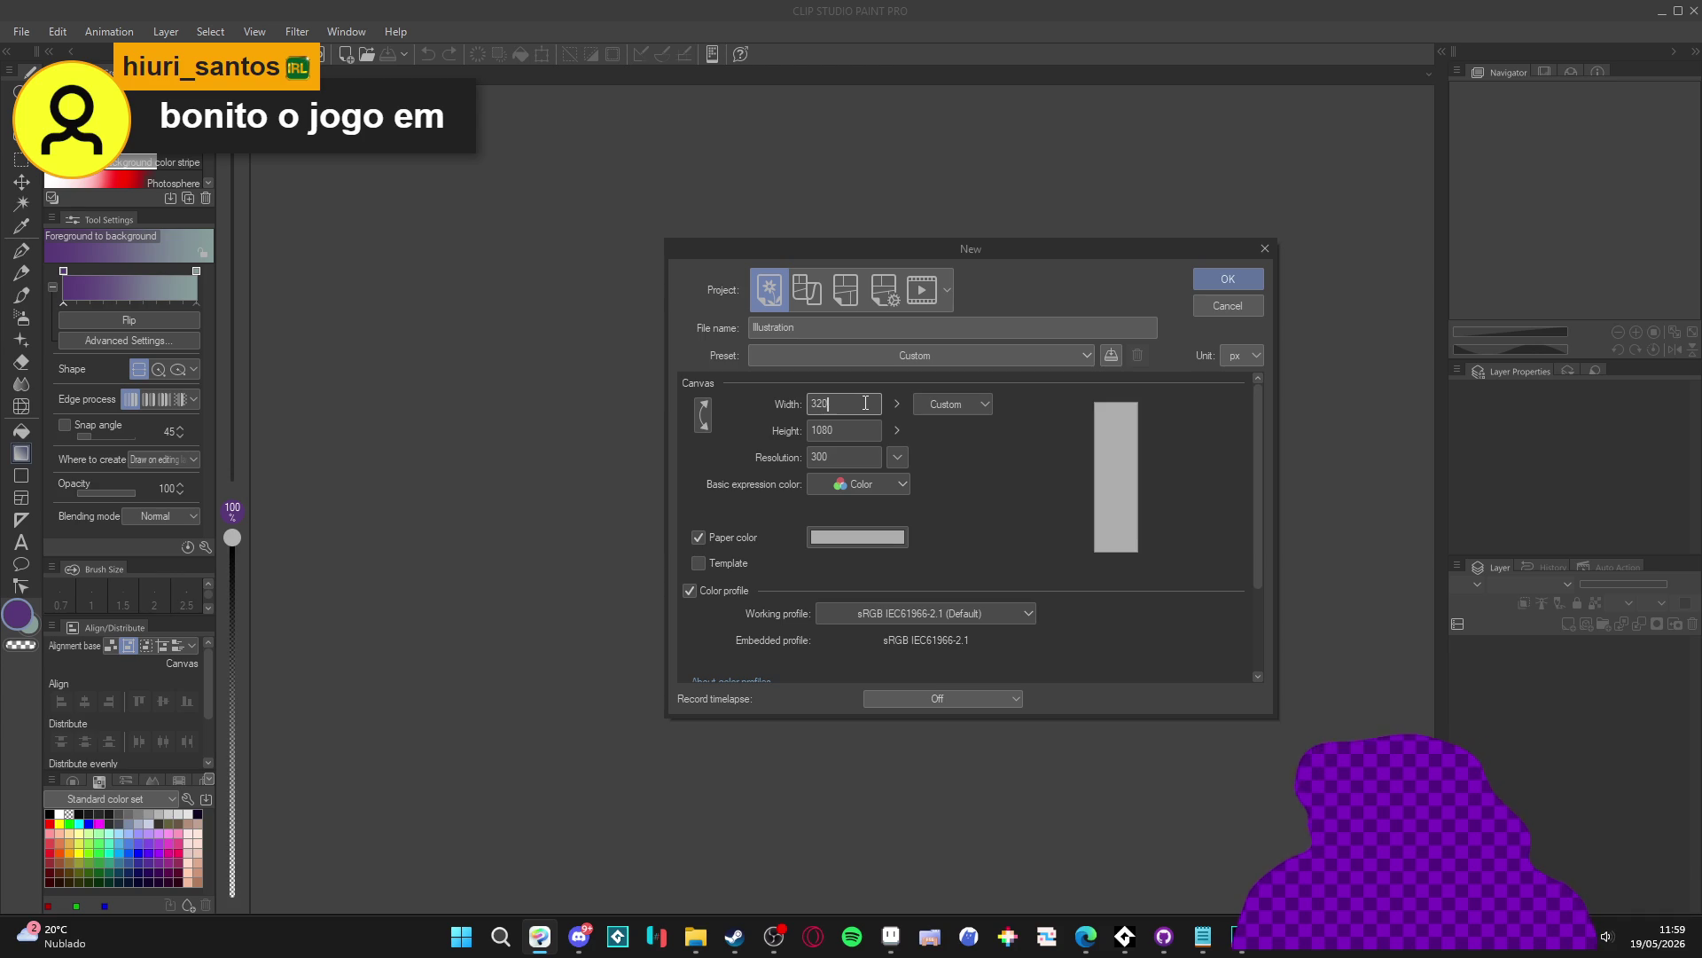
{"action": "type", "text": "180"}
{"action": "key", "text": "Return"}
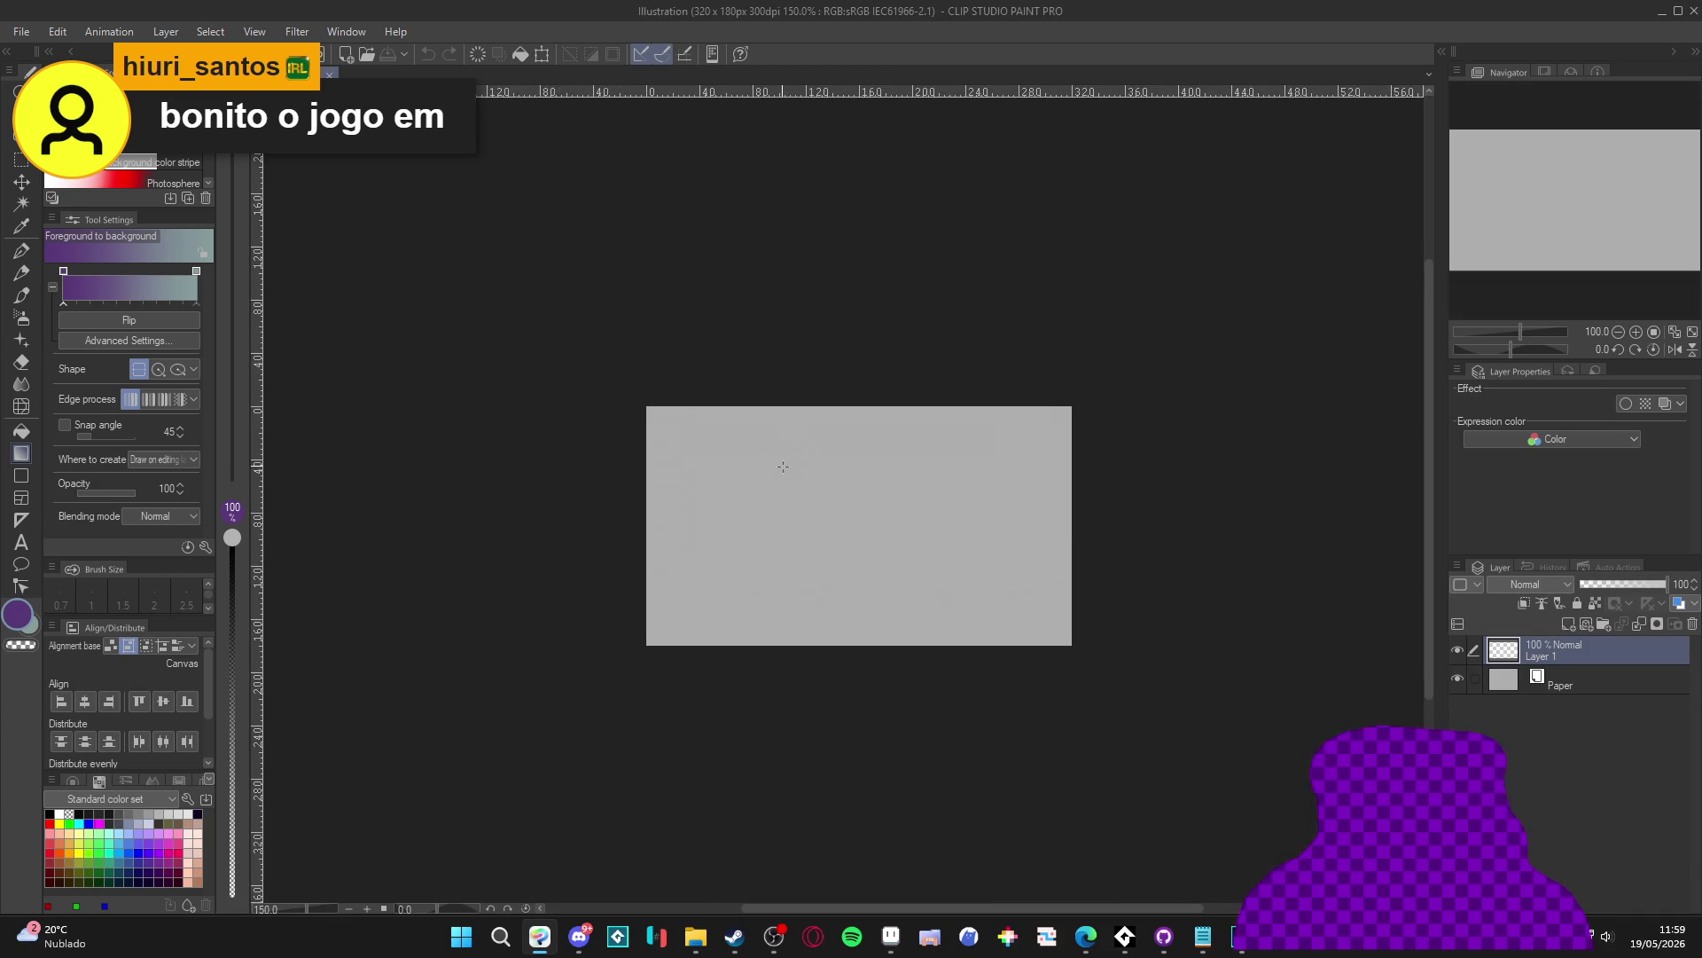
{"action": "left_click", "coordinate": [695, 937]}
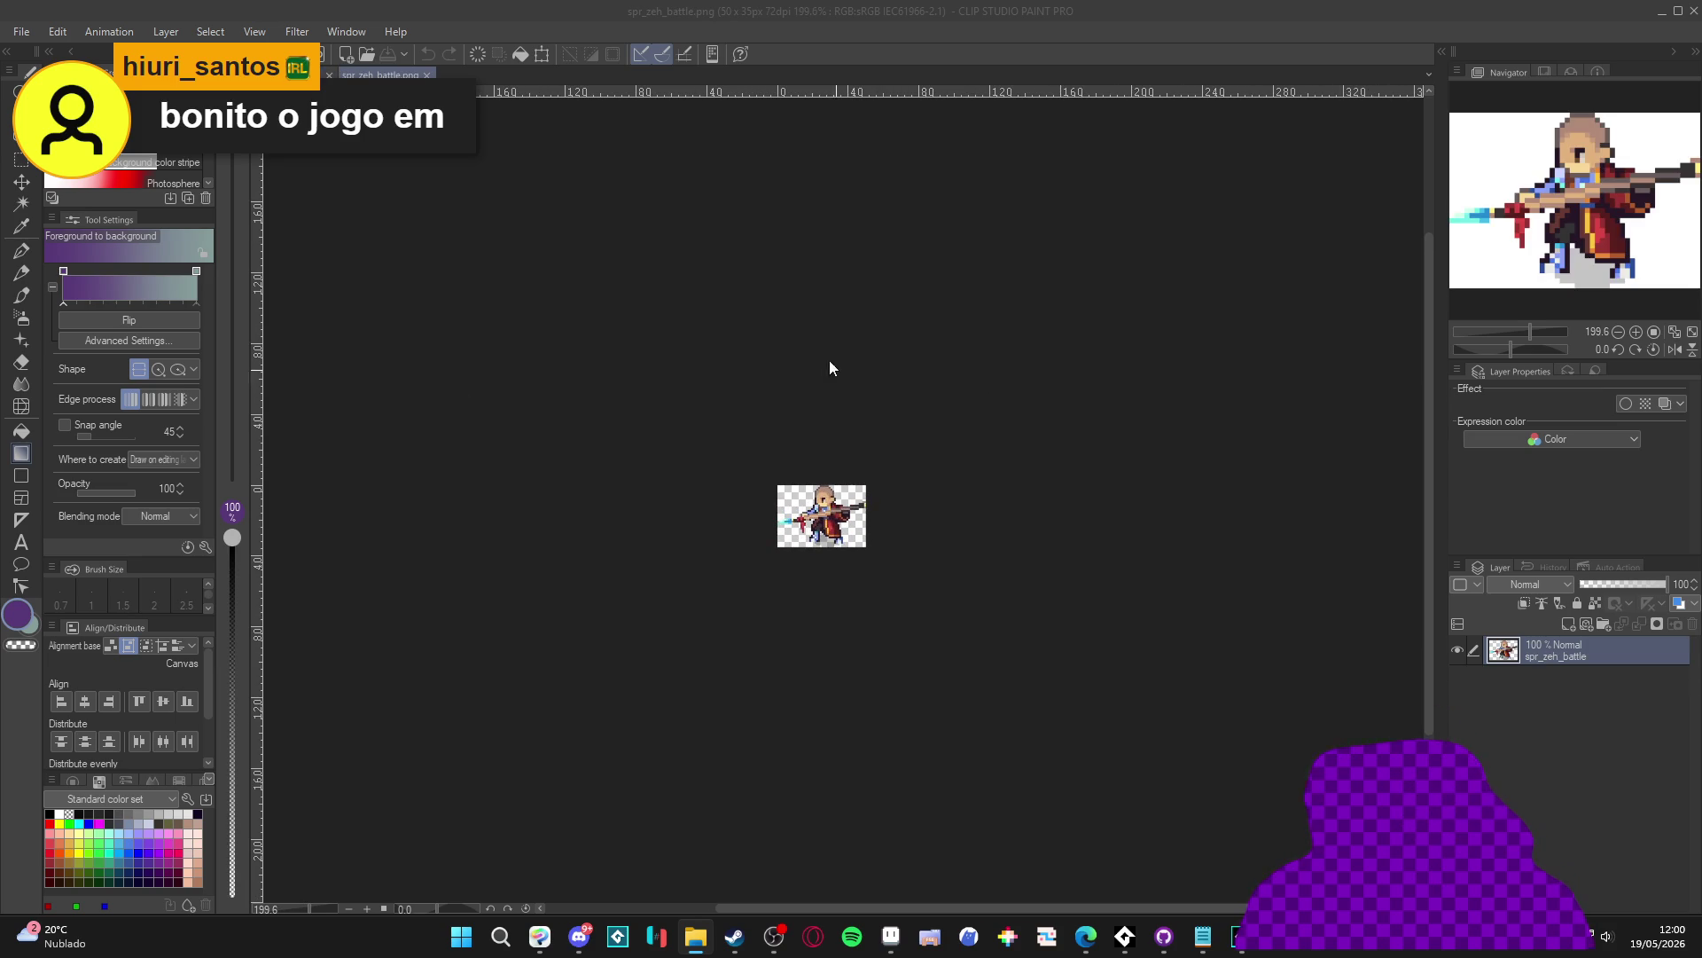
Step: Paste the sprite as a new layer on the 320×180 canvas and reposition it
{"action": "key", "text": "ctrl+Tab"}
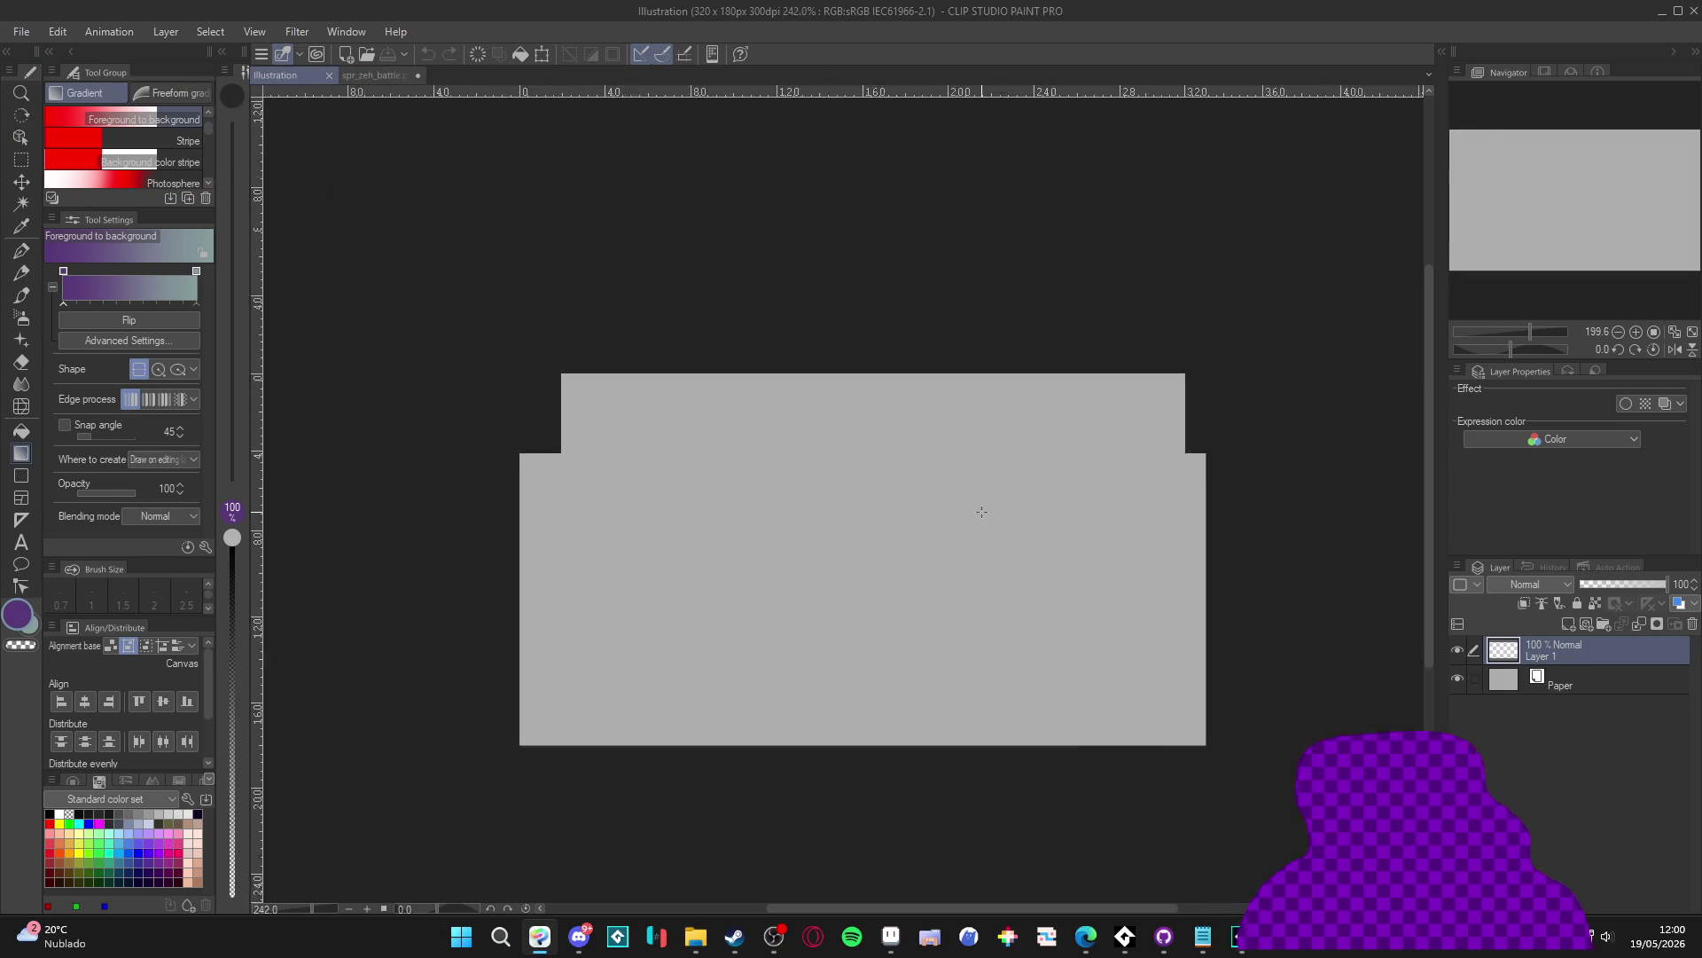
{"action": "key", "text": "ctrl+v"}
{"action": "key", "text": "v"}
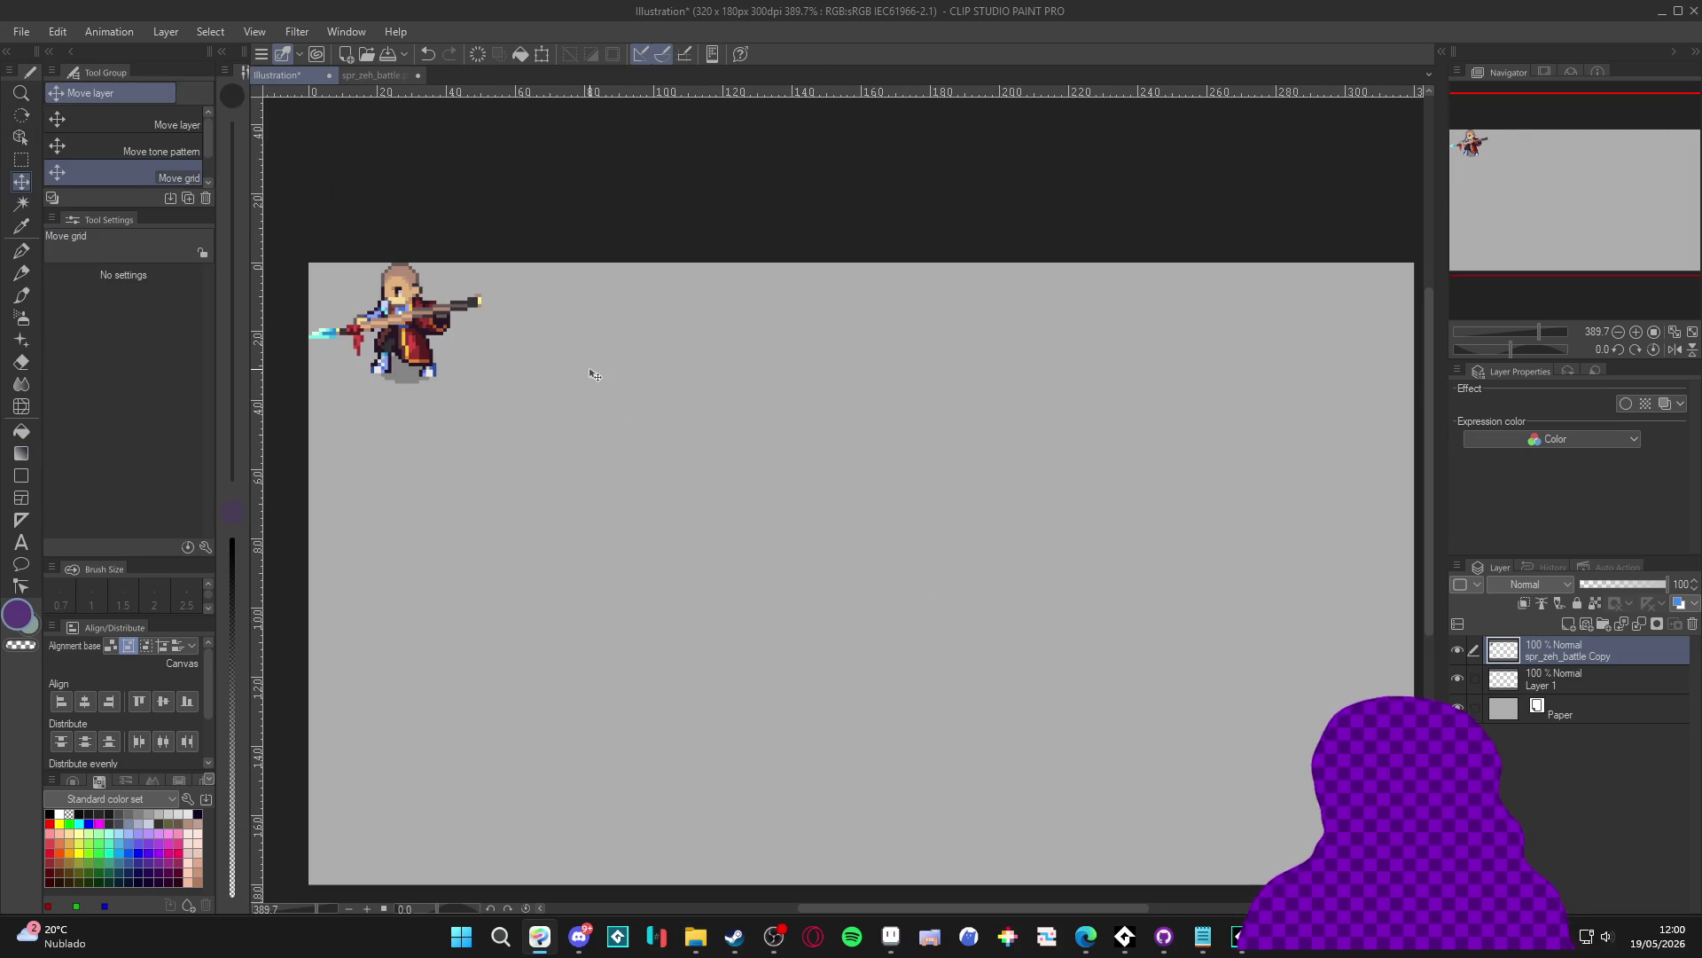
{"action": "left_click_drag", "start_coordinate": [524, 349], "coordinate": [531, 439]}
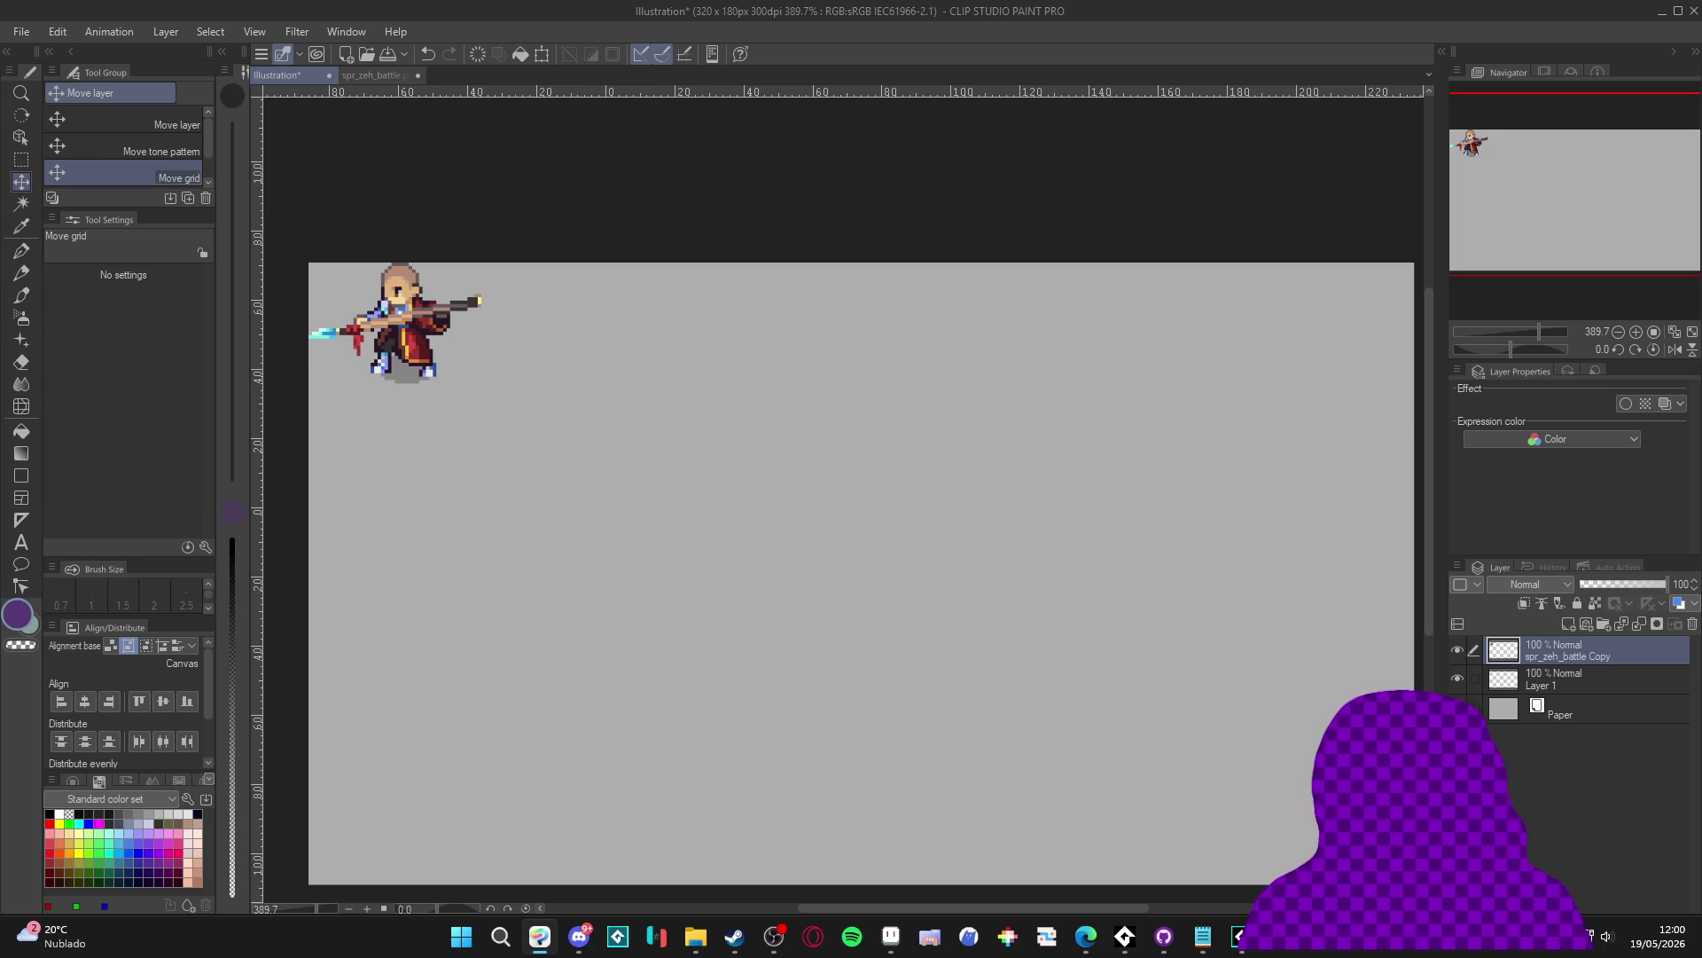
{"action": "left_click", "coordinate": [914, 429]}
{"action": "mouse_move", "coordinate": [790, 199]}
{"action": "left_mouse_down"}
{"action": "mouse_move", "coordinate": [581, 467]}
{"action": "mouse_move", "coordinate": [140, 217]}
{"action": "mouse_move", "coordinate": [733, 593]}
{"action": "mouse_move", "coordinate": [1518, 670]}
{"action": "left_mouse_up"}
{"action": "left_click", "coordinate": [1457, 650]}
{"action": "left_click", "coordinate": [1457, 649]}
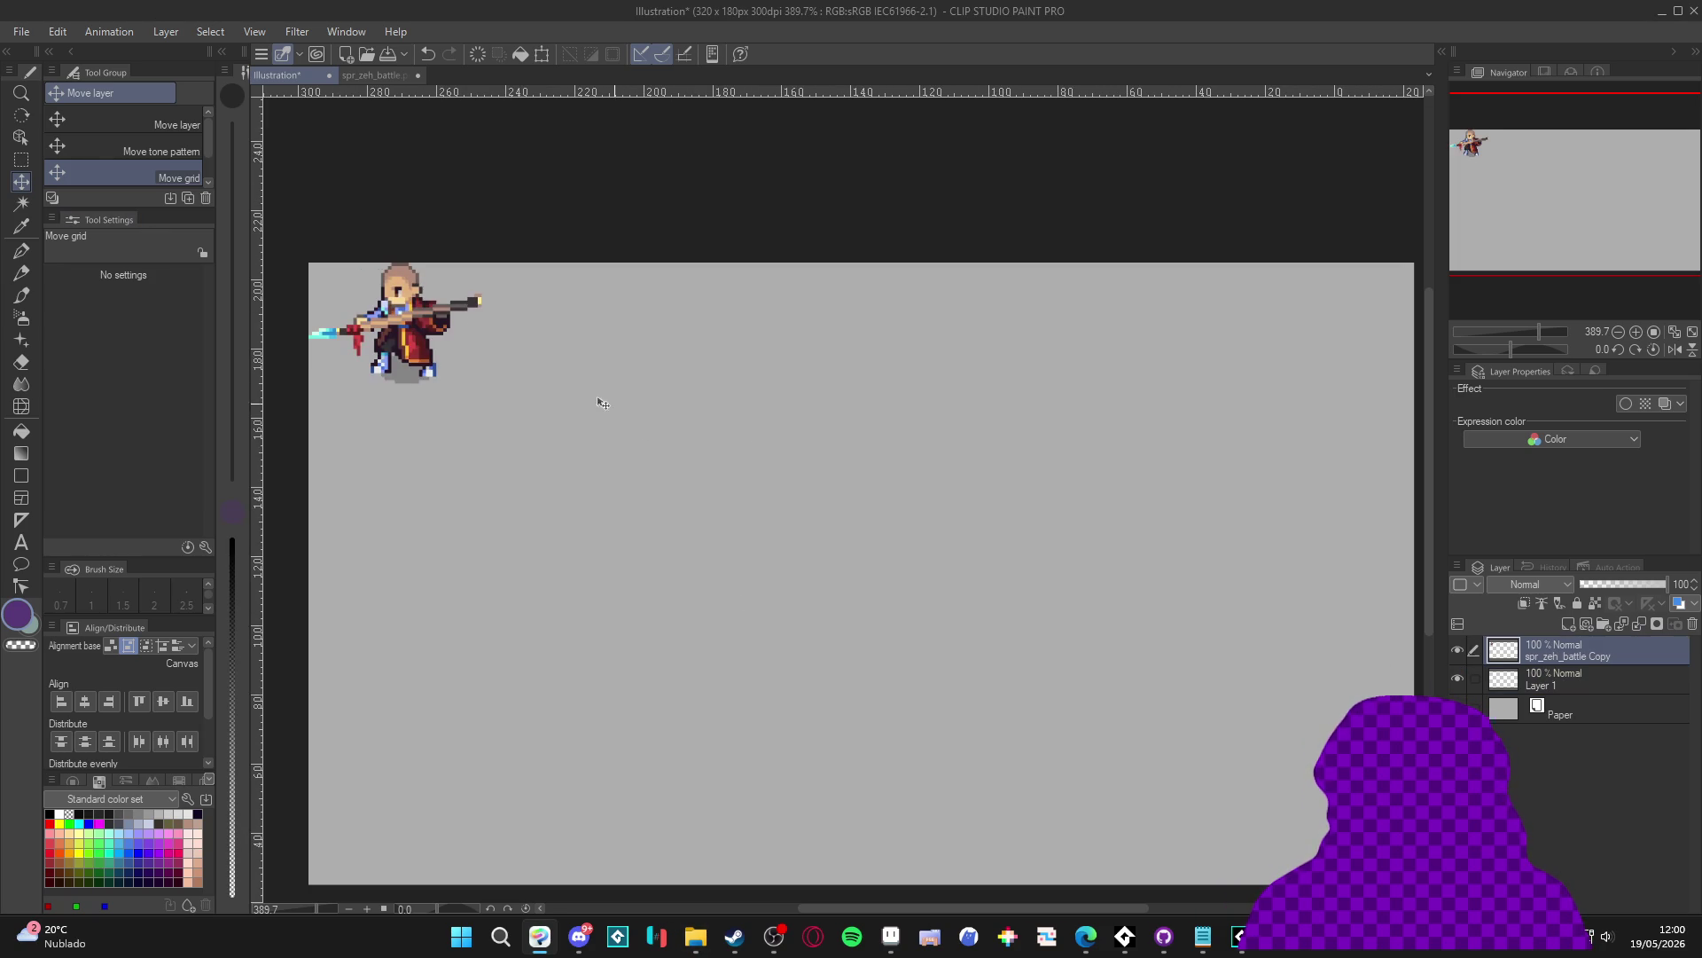
{"action": "mouse_move", "coordinate": [597, 399]}
{"action": "left_mouse_down"}
{"action": "mouse_move", "coordinate": [562, 503]}
{"action": "mouse_move", "coordinate": [688, 323]}
{"action": "mouse_move", "coordinate": [547, 380]}
{"action": "left_mouse_up"}
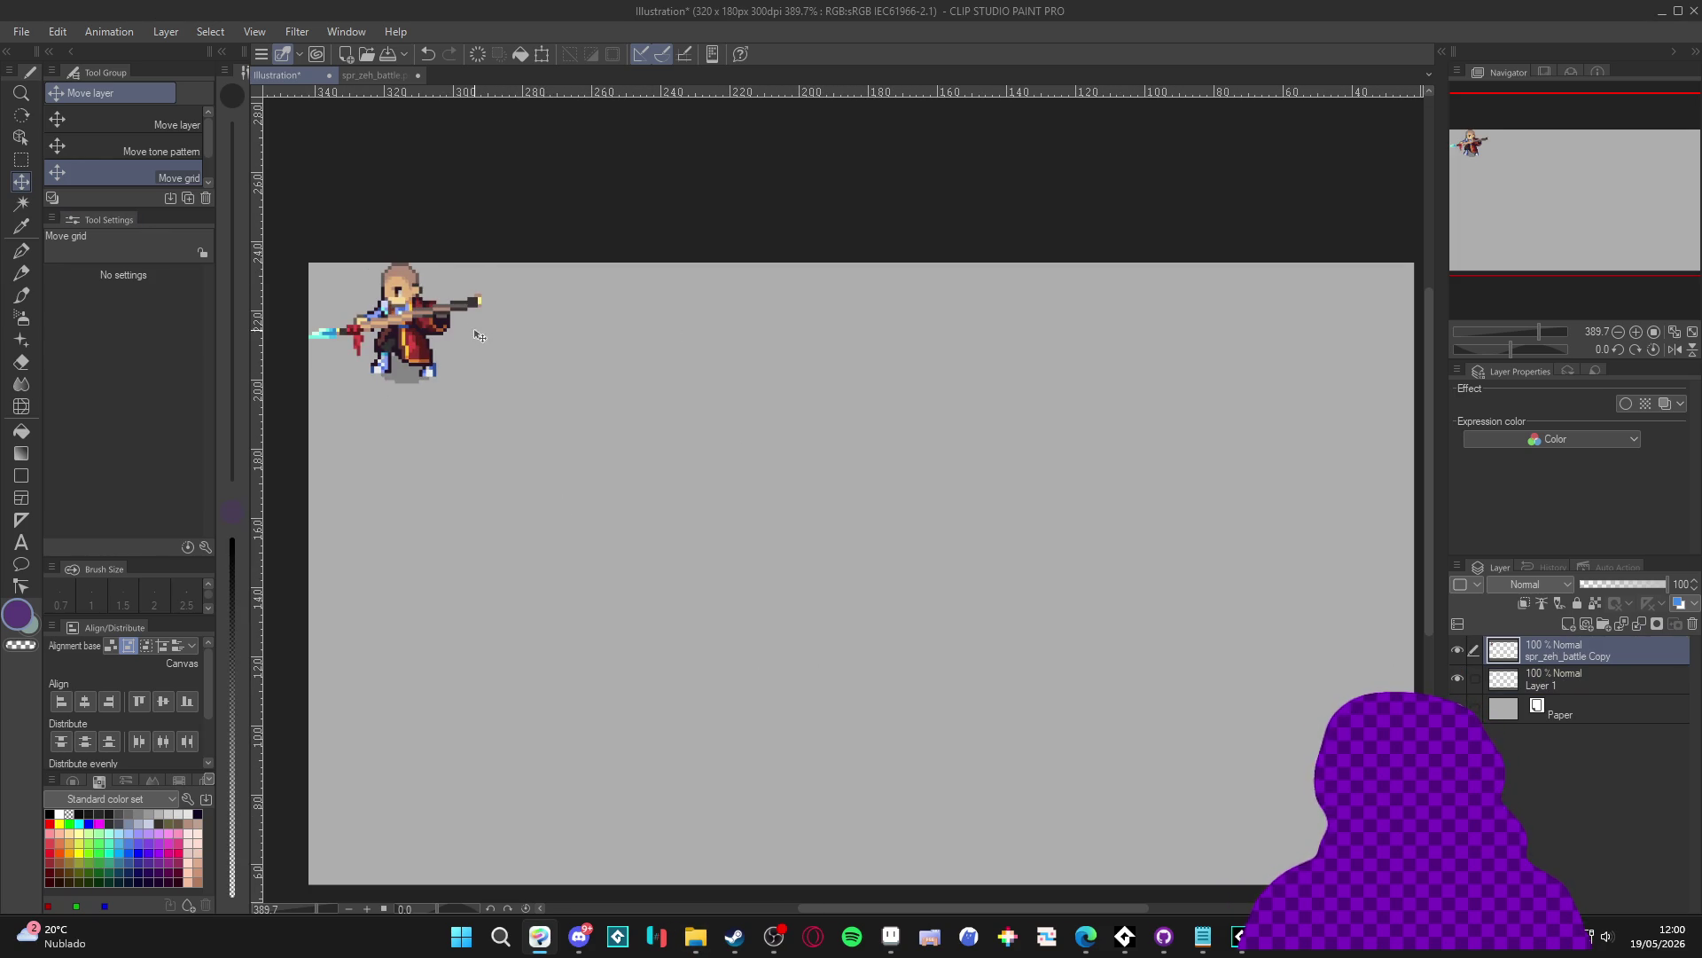
Step: Transform the pasted sprite to sit at the centre of the canvas
{"action": "key", "text": "ctrl+t"}
{"action": "left_click_drag", "start_coordinate": [436, 359], "coordinate": [895, 603]}
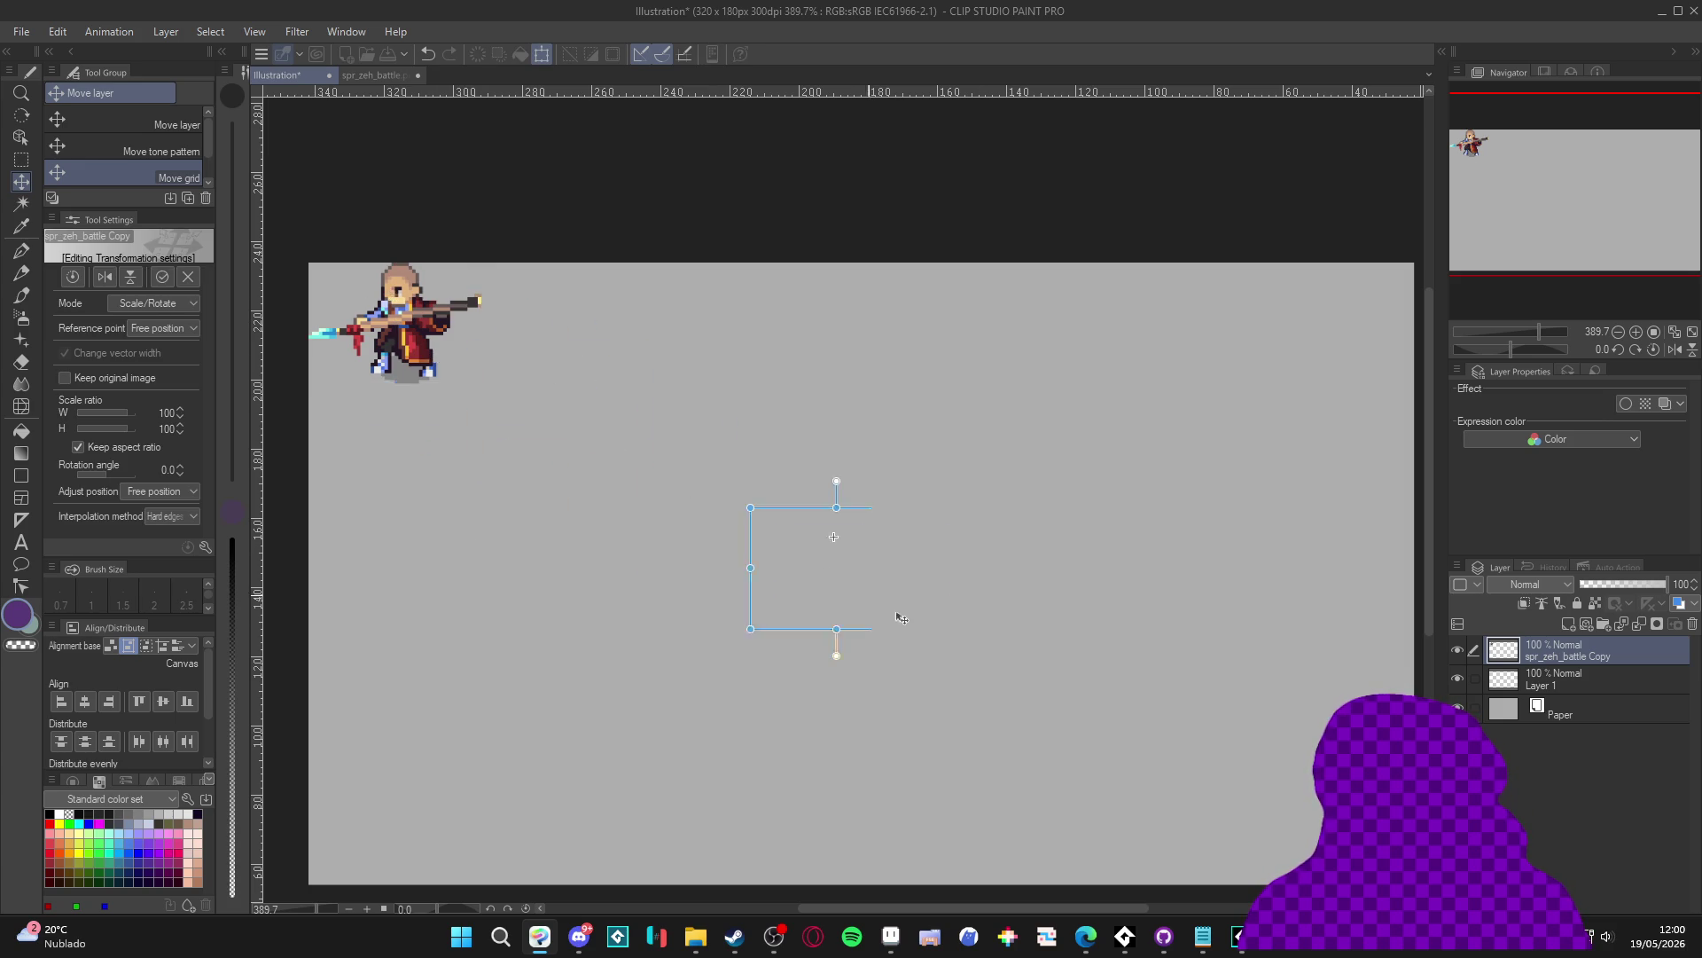
{"action": "key", "text": "Return"}
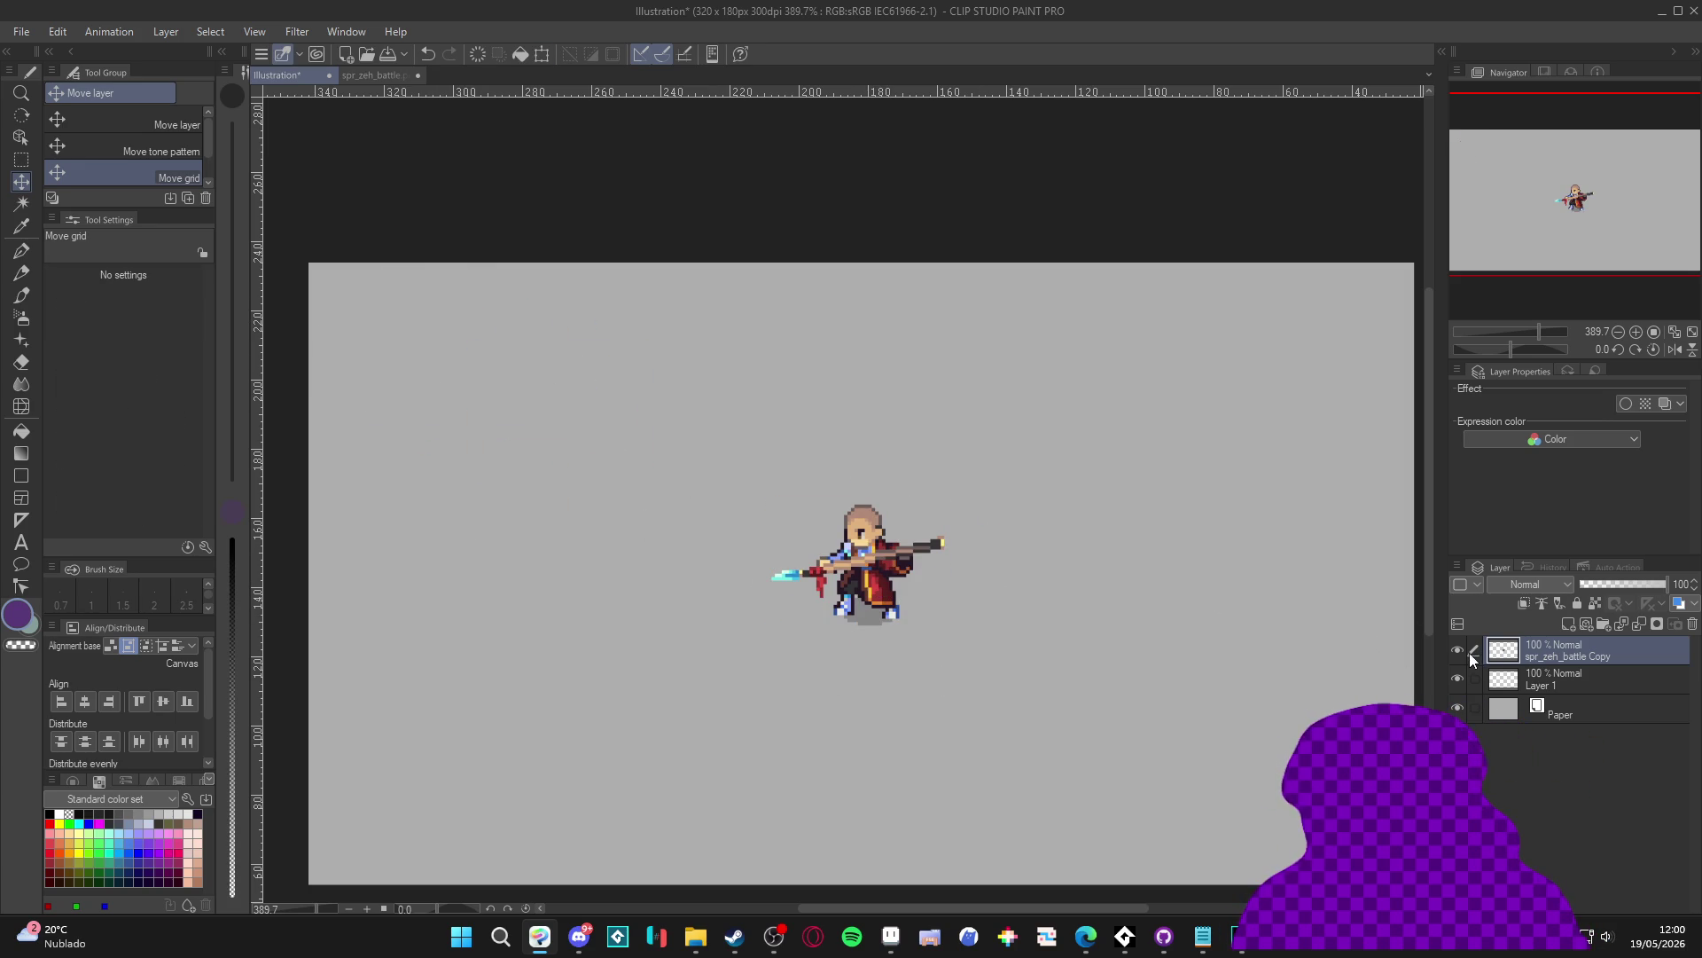
Step: Duplicate the sprite layer and move the copy to the left of the original
{"action": "key", "text": "ctrl+j"}
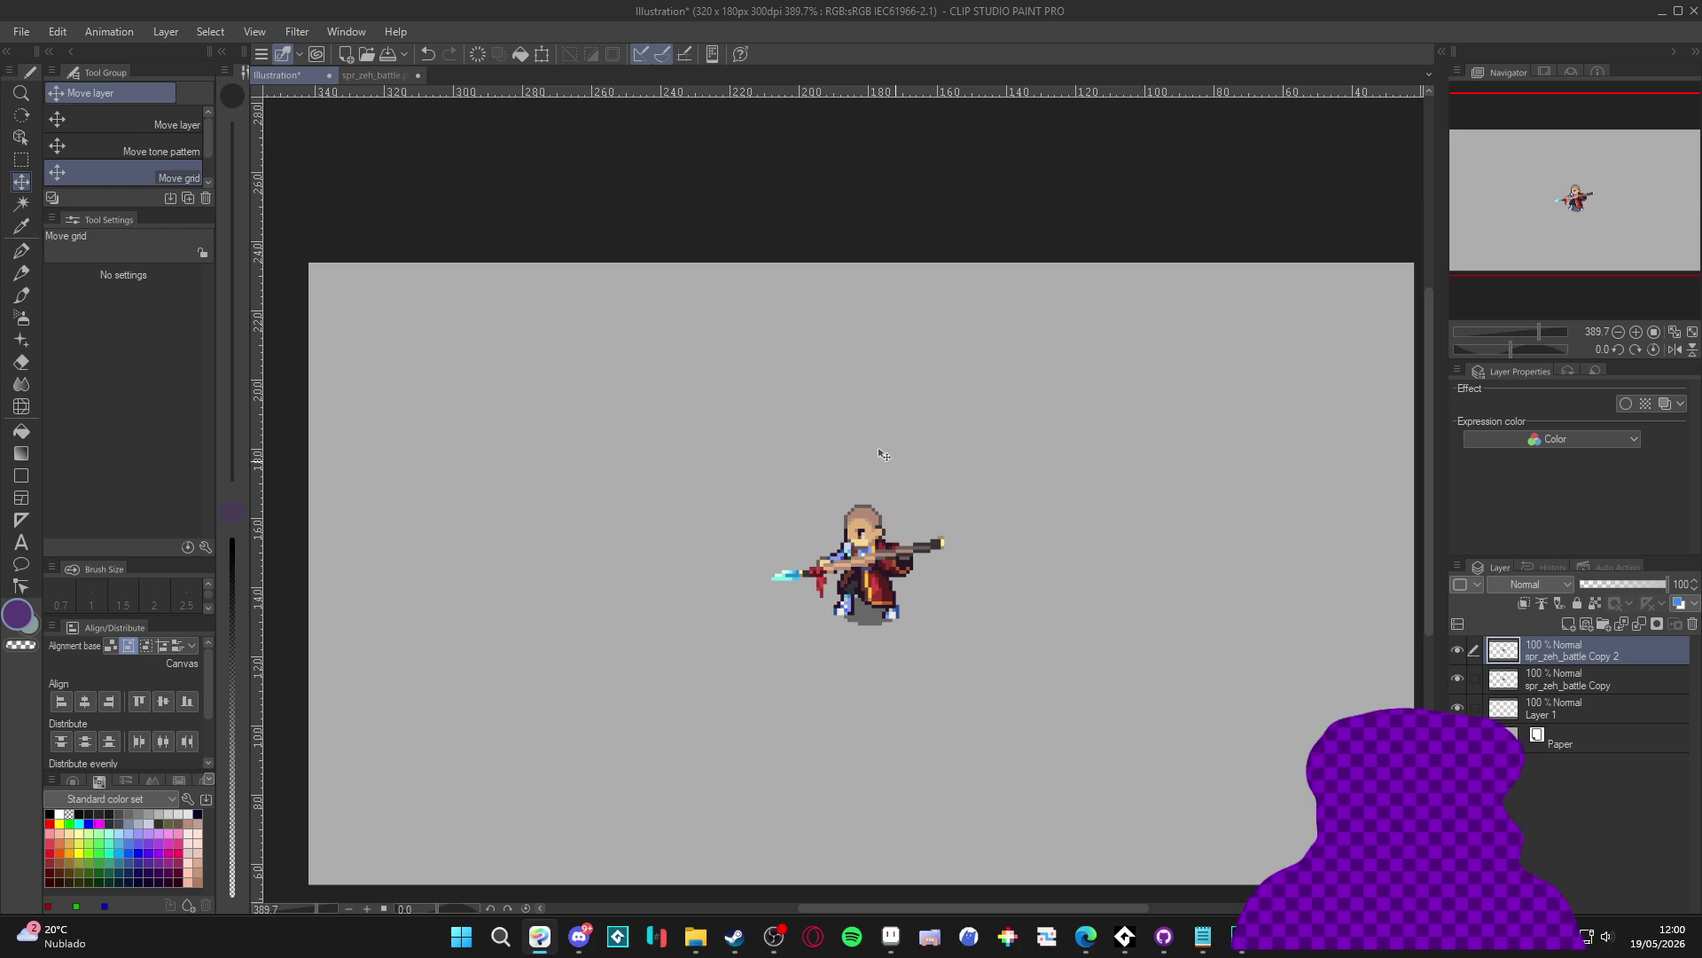
{"action": "left_click_drag", "start_coordinate": [1208, 596], "coordinate": [697, 594]}
{"action": "key", "text": "ctrl+t"}
{"action": "mouse_move", "coordinate": [891, 599]}
{"action": "left_mouse_down"}
{"action": "mouse_move", "coordinate": [601, 599]}
{"action": "mouse_move", "coordinate": [639, 590]}
{"action": "left_mouse_up"}
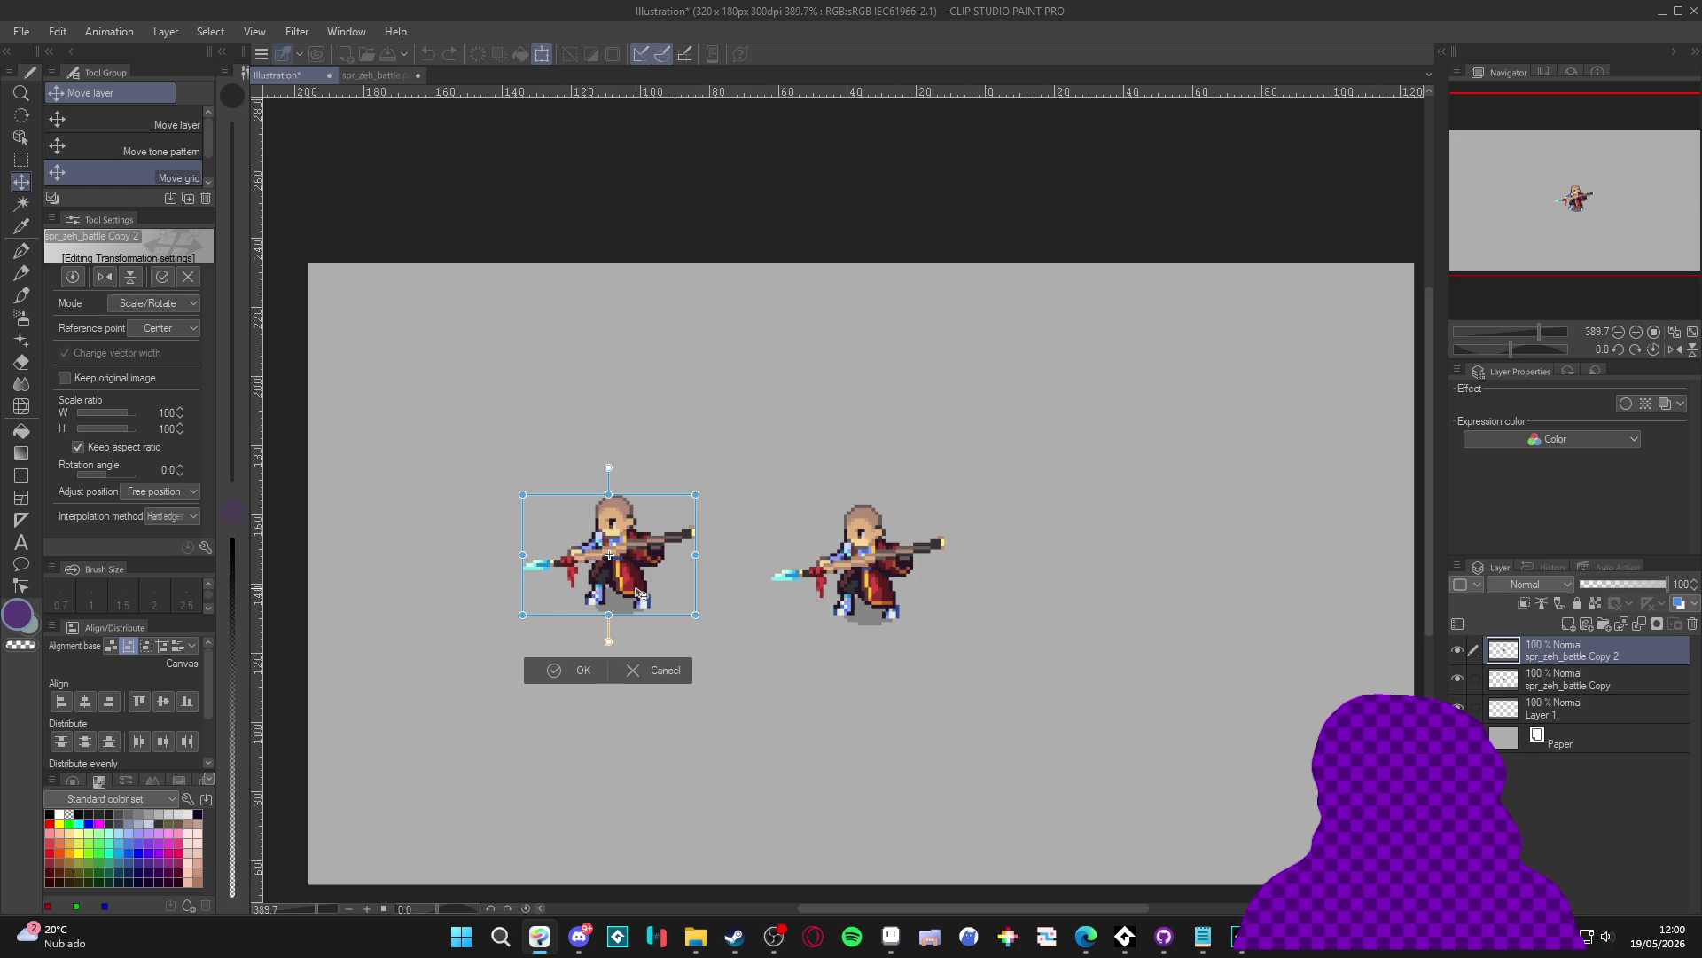
{"action": "key", "text": "Return"}
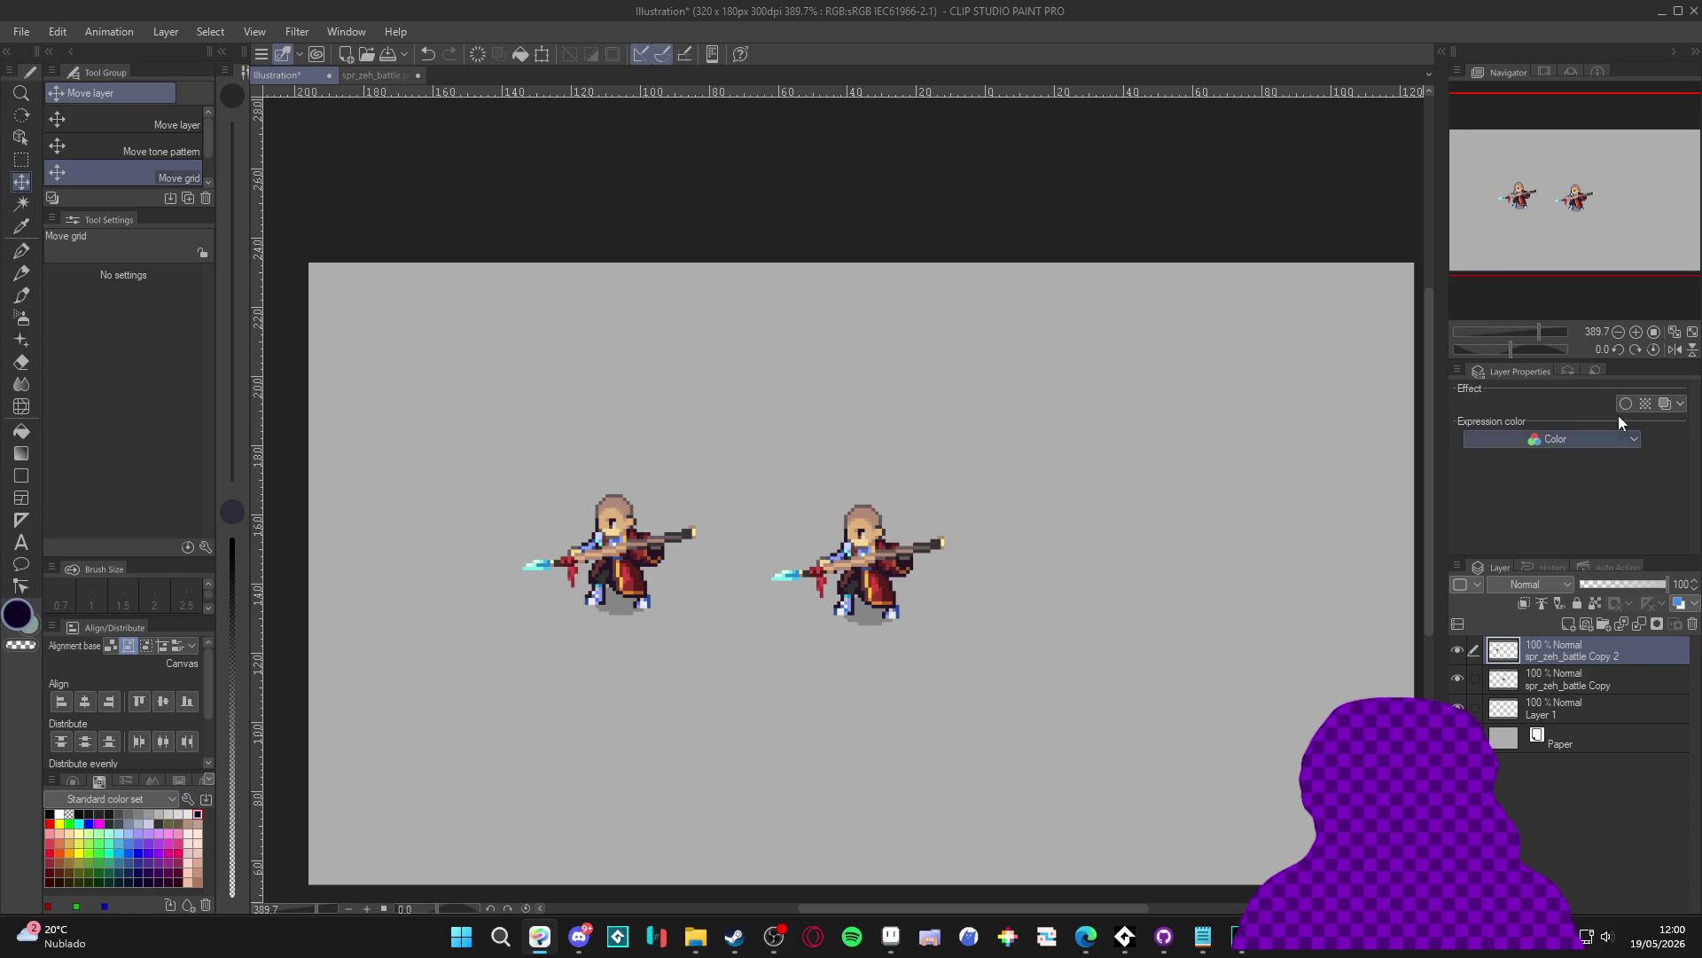
Step: Recolour the duplicate with dark purple Layer Color and select the silhouette's pixels
{"action": "left_click", "coordinate": [1665, 403]}
{"action": "left_click", "coordinate": [1675, 425]}
{"action": "left_click", "coordinate": [1677, 446]}
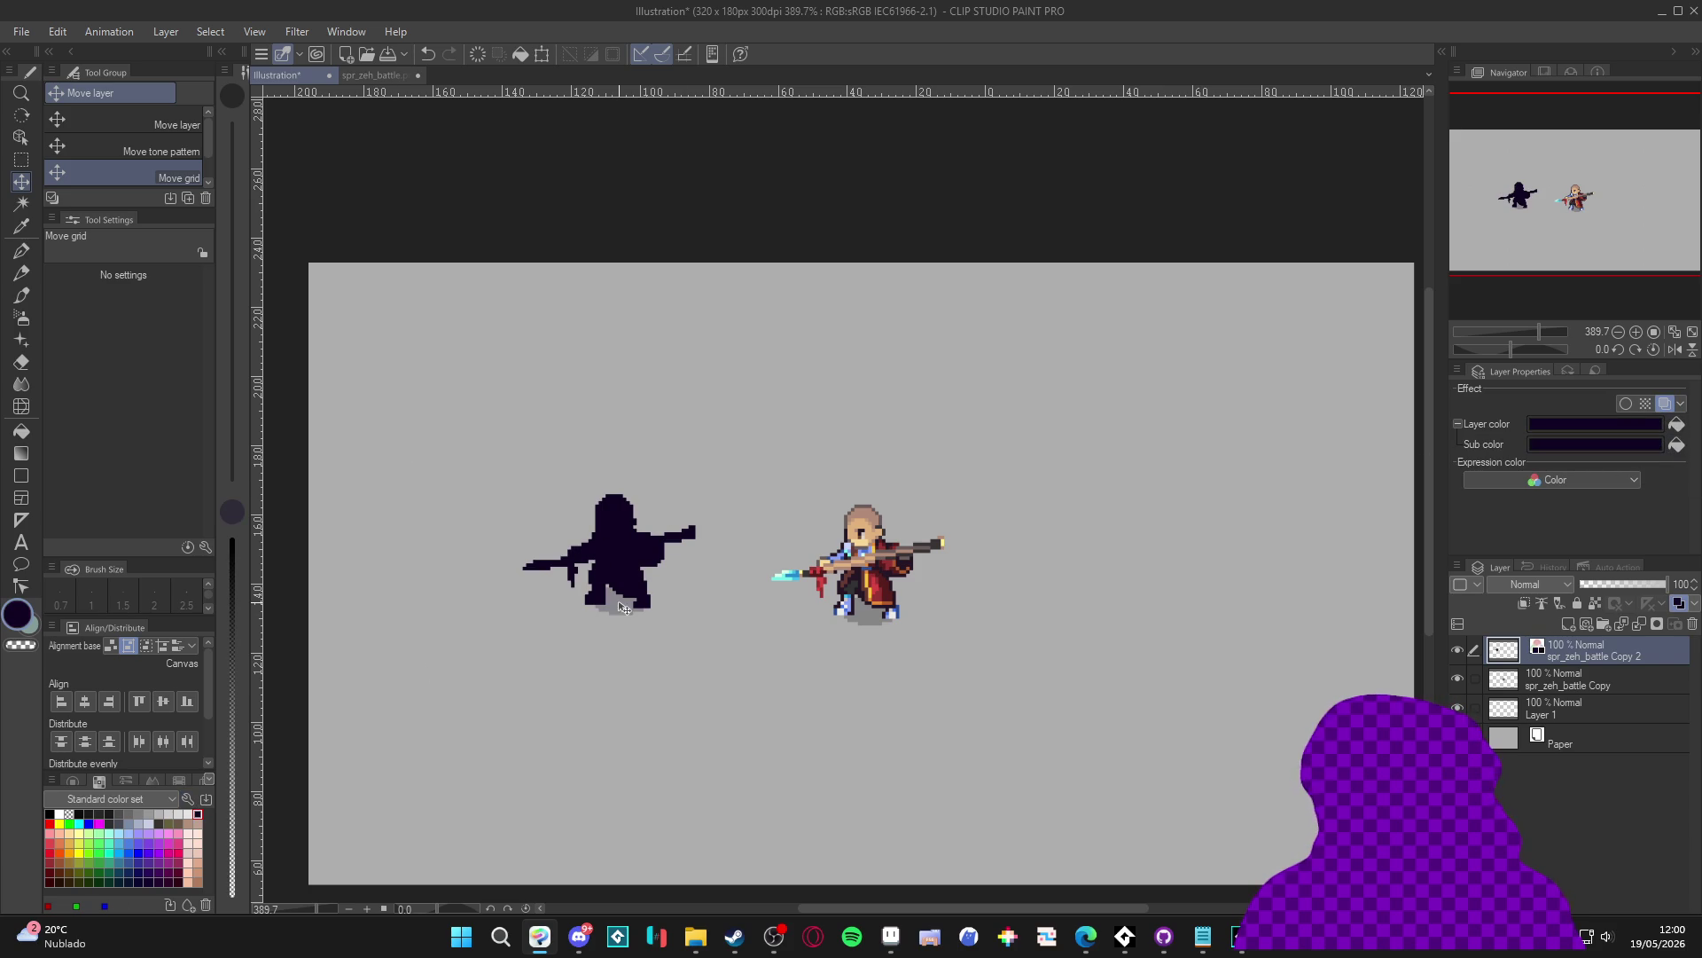
{"action": "key", "text": "w"}
{"action": "left_click", "coordinate": [621, 606]}
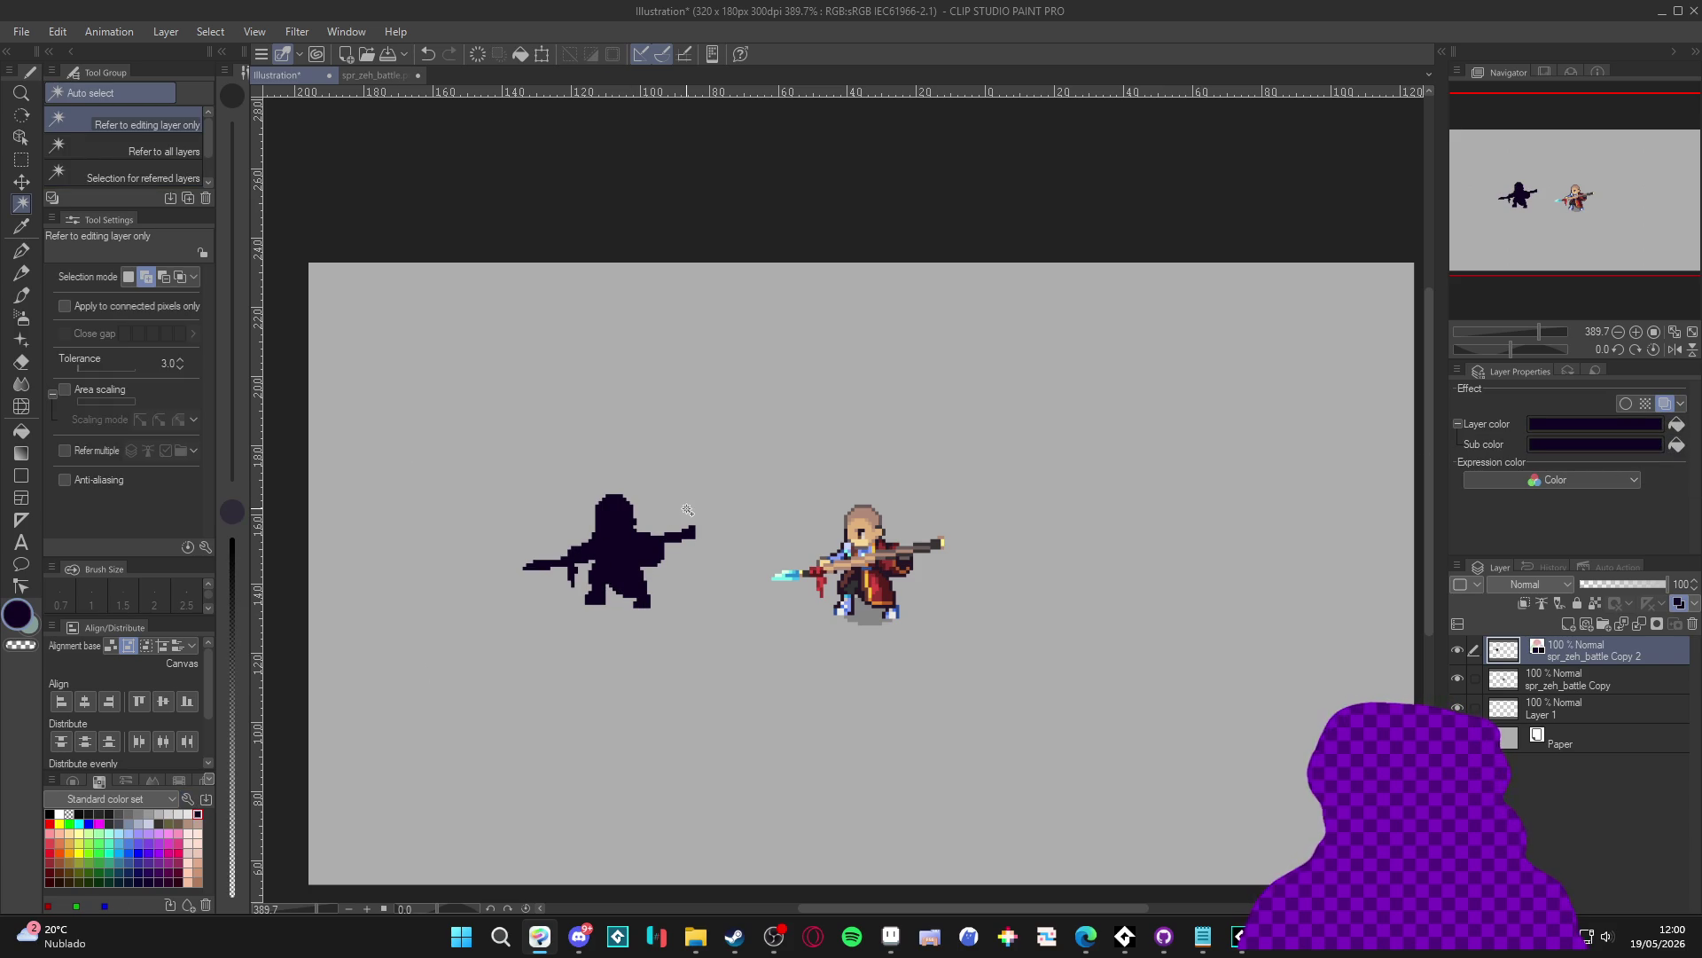
Step: Put the silhouette layer beneath the sprite copy and nudge it left and up
{"action": "key", "text": "k"}
{"action": "mouse_move", "coordinate": [723, 595]}
{"action": "left_mouse_down"}
{"action": "mouse_move", "coordinate": [626, 554]}
{"action": "mouse_move", "coordinate": [678, 523]}
{"action": "mouse_move", "coordinate": [550, 519]}
{"action": "mouse_move", "coordinate": [599, 558]}
{"action": "left_mouse_up"}
{"action": "left_click", "coordinate": [124, 122]}
{"action": "left_click_drag", "start_coordinate": [1573, 650], "coordinate": [1589, 689]}
{"action": "left_click_drag", "start_coordinate": [662, 523], "coordinate": [603, 505]}
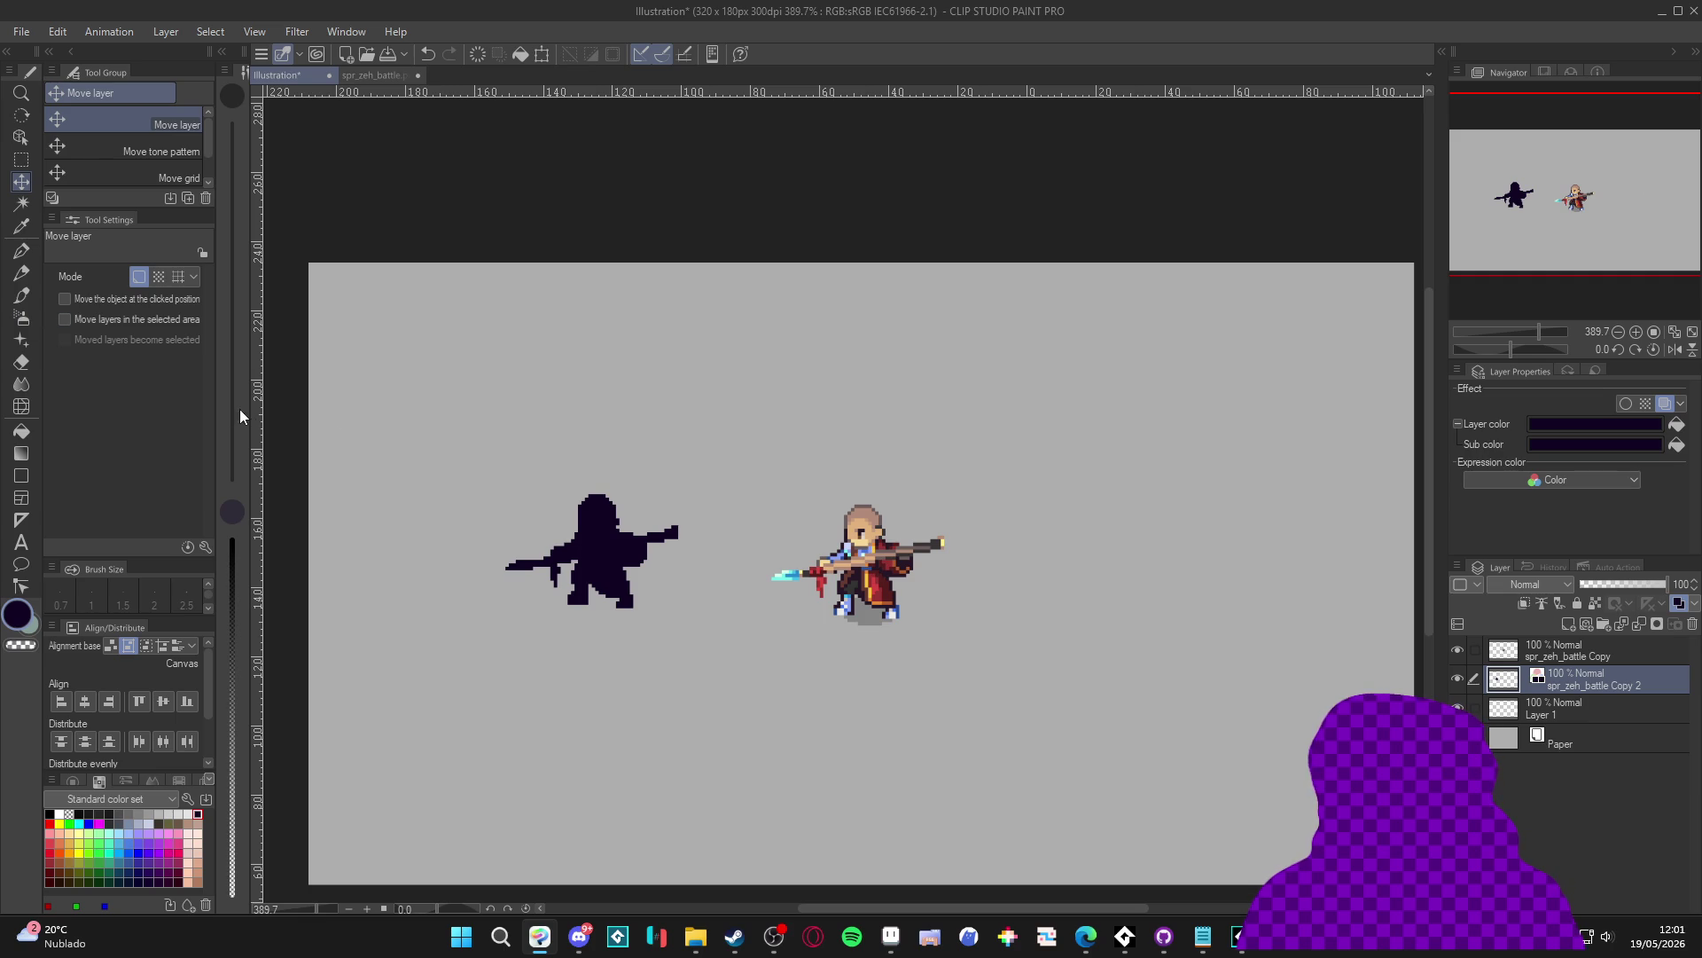
Step: Try a soft spray brush stroke above the silhouette, then undo it
{"action": "key", "text": "b"}
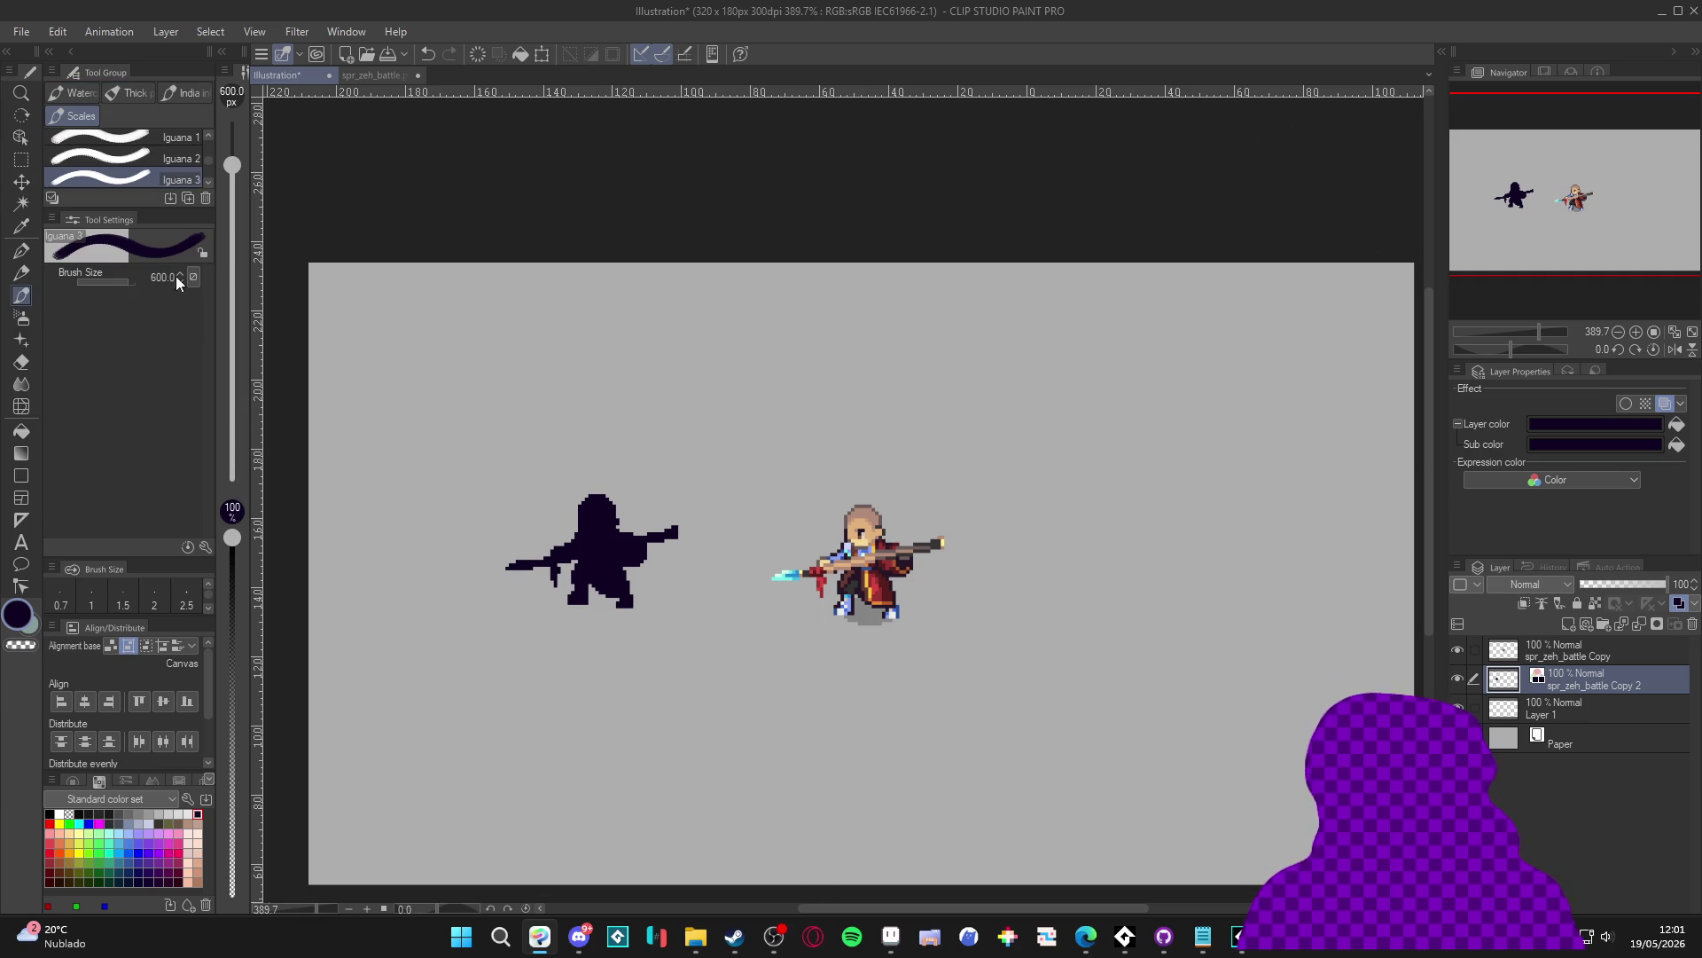
{"action": "left_click_drag", "start_coordinate": [232, 171], "coordinate": [232, 256]}
{"action": "key", "text": "b"}
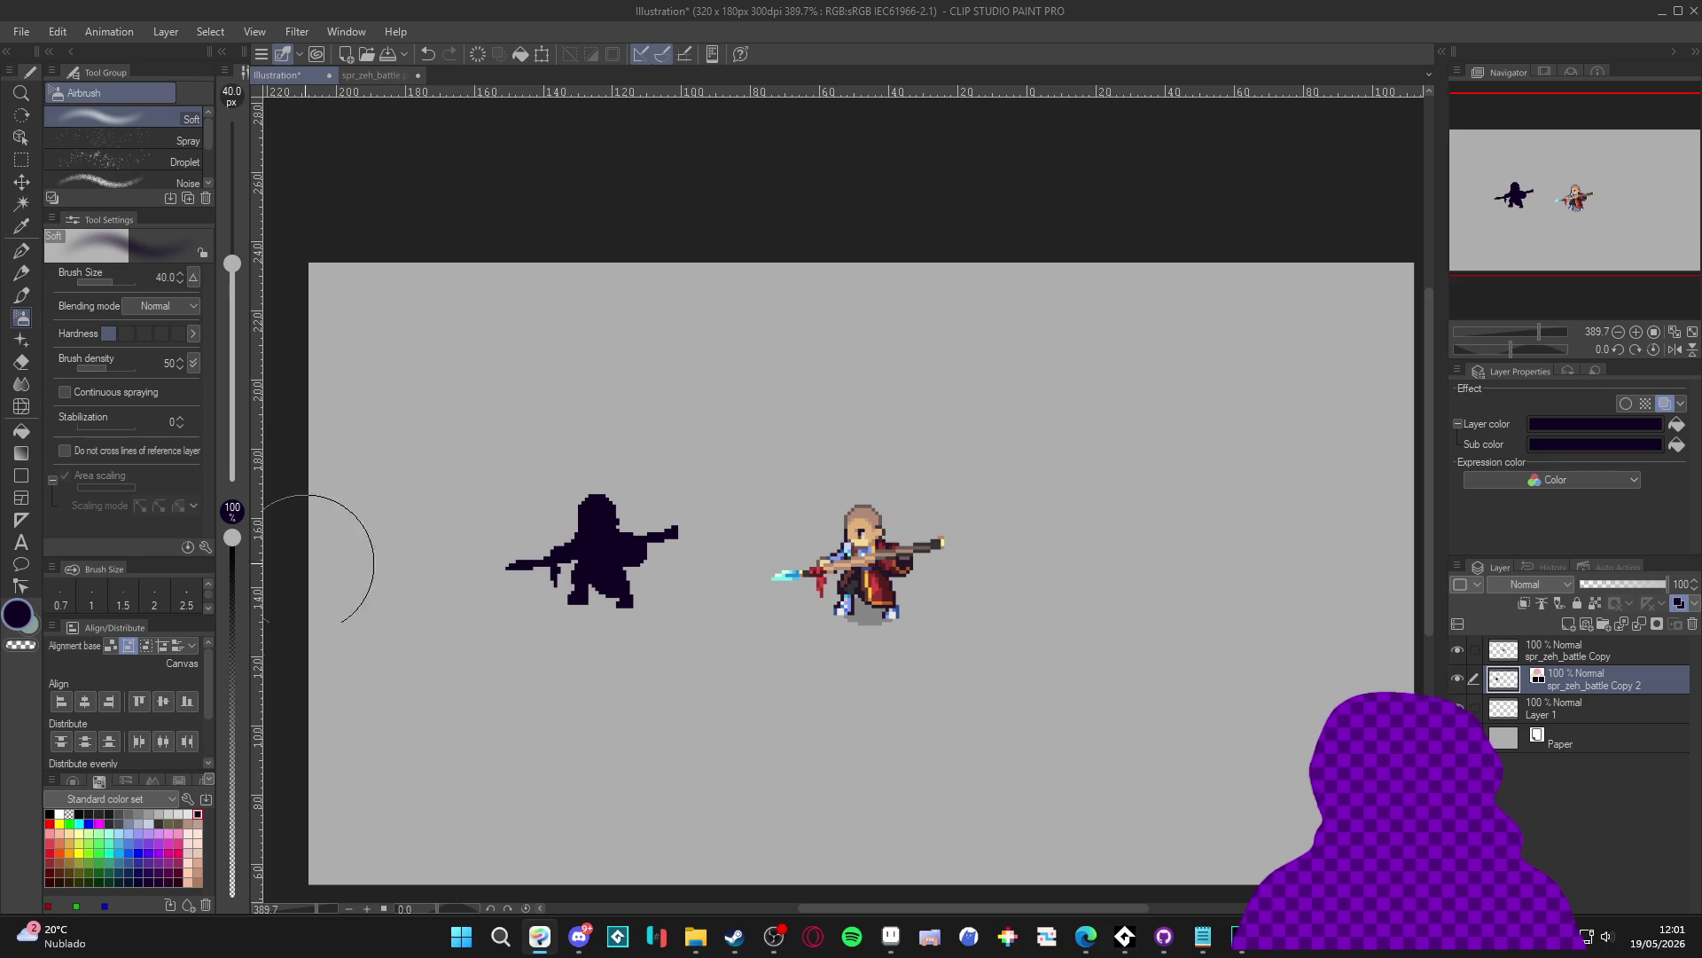
{"action": "key", "text": "bracketright"}
{"action": "key", "text": "bracketright"}
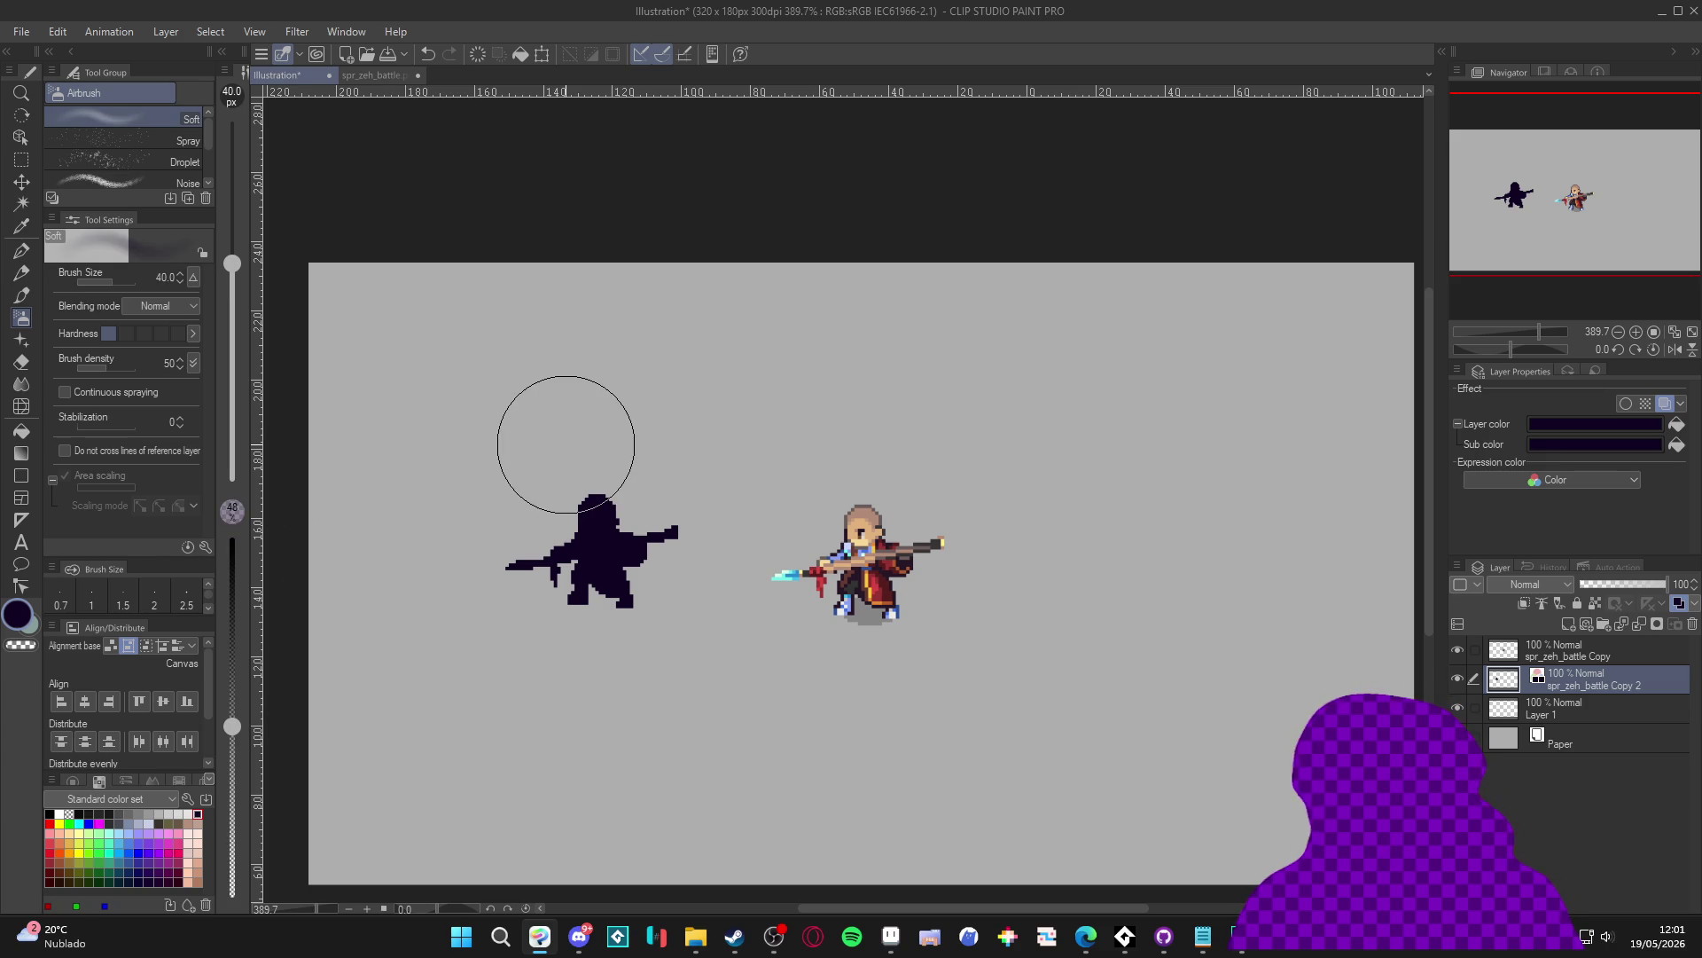
{"action": "key", "text": "bracketright"}
{"action": "key", "text": "bracketright"}
{"action": "key", "text": "bracketright"}
{"action": "mouse_move", "coordinate": [532, 417]}
{"action": "left_mouse_down"}
{"action": "mouse_move", "coordinate": [722, 426]}
{"action": "mouse_move", "coordinate": [683, 456]}
{"action": "left_mouse_up"}
{"action": "key", "text": "ctrl+z"}
Step: Soft-erase the silhouette's top into a fade and set the layer opacity to 57%
{"action": "key", "text": "e"}
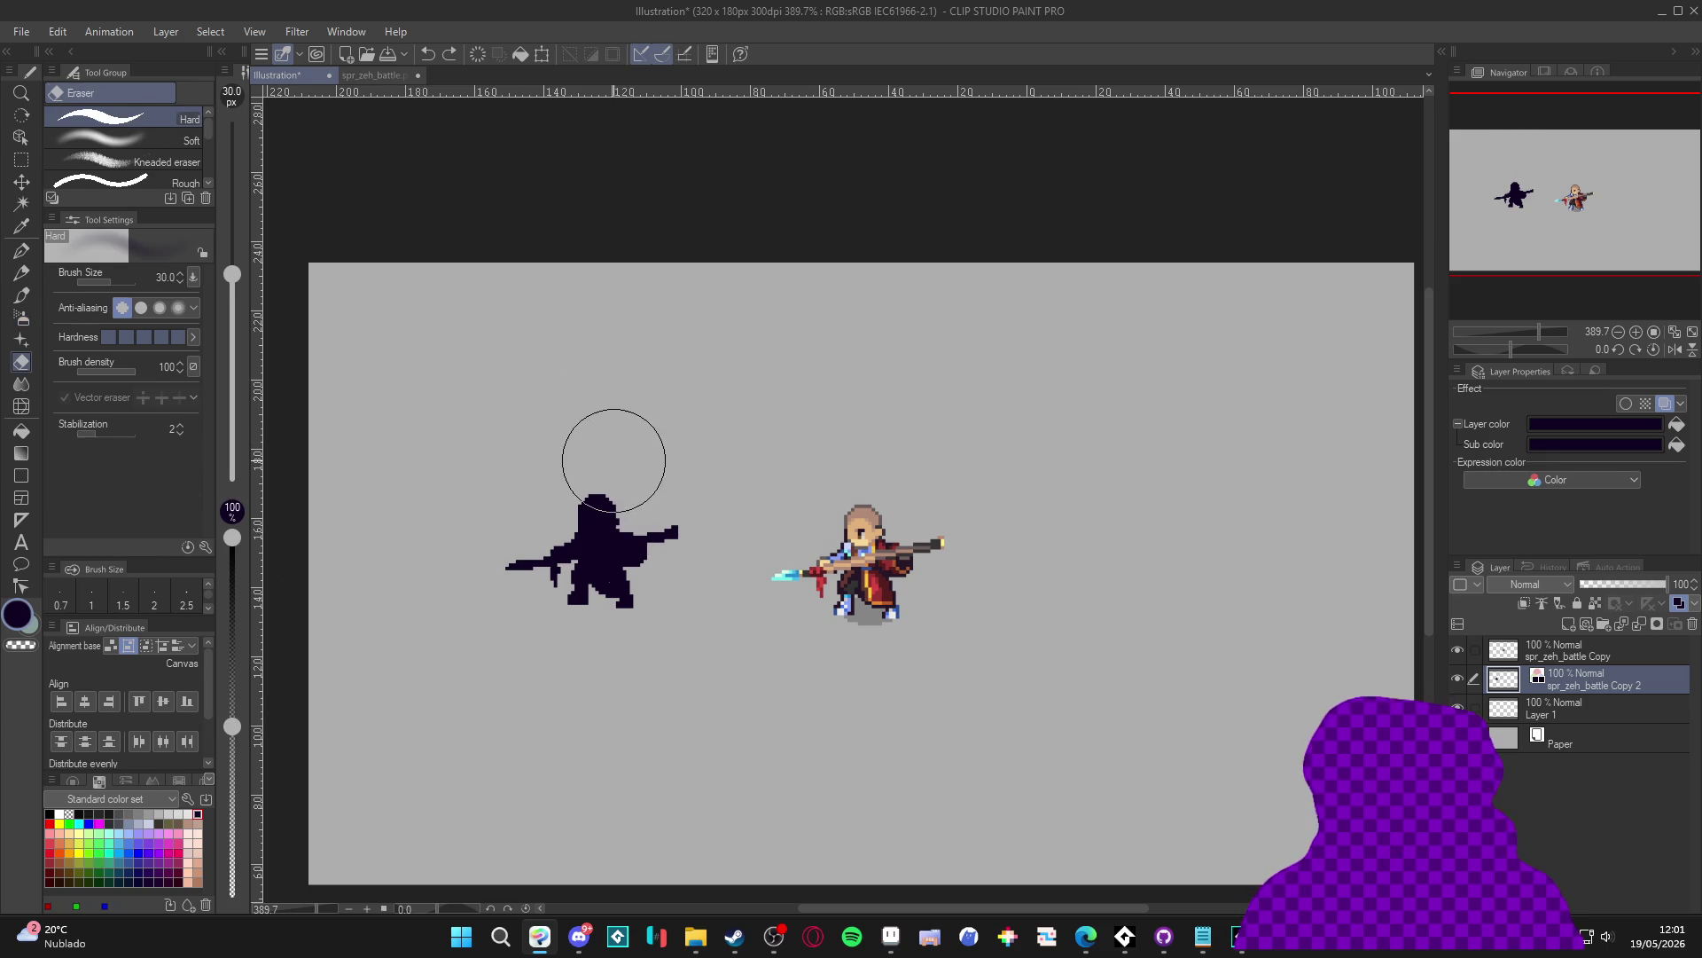
{"action": "left_click", "coordinate": [167, 142]}
{"action": "key", "text": "bracketright"}
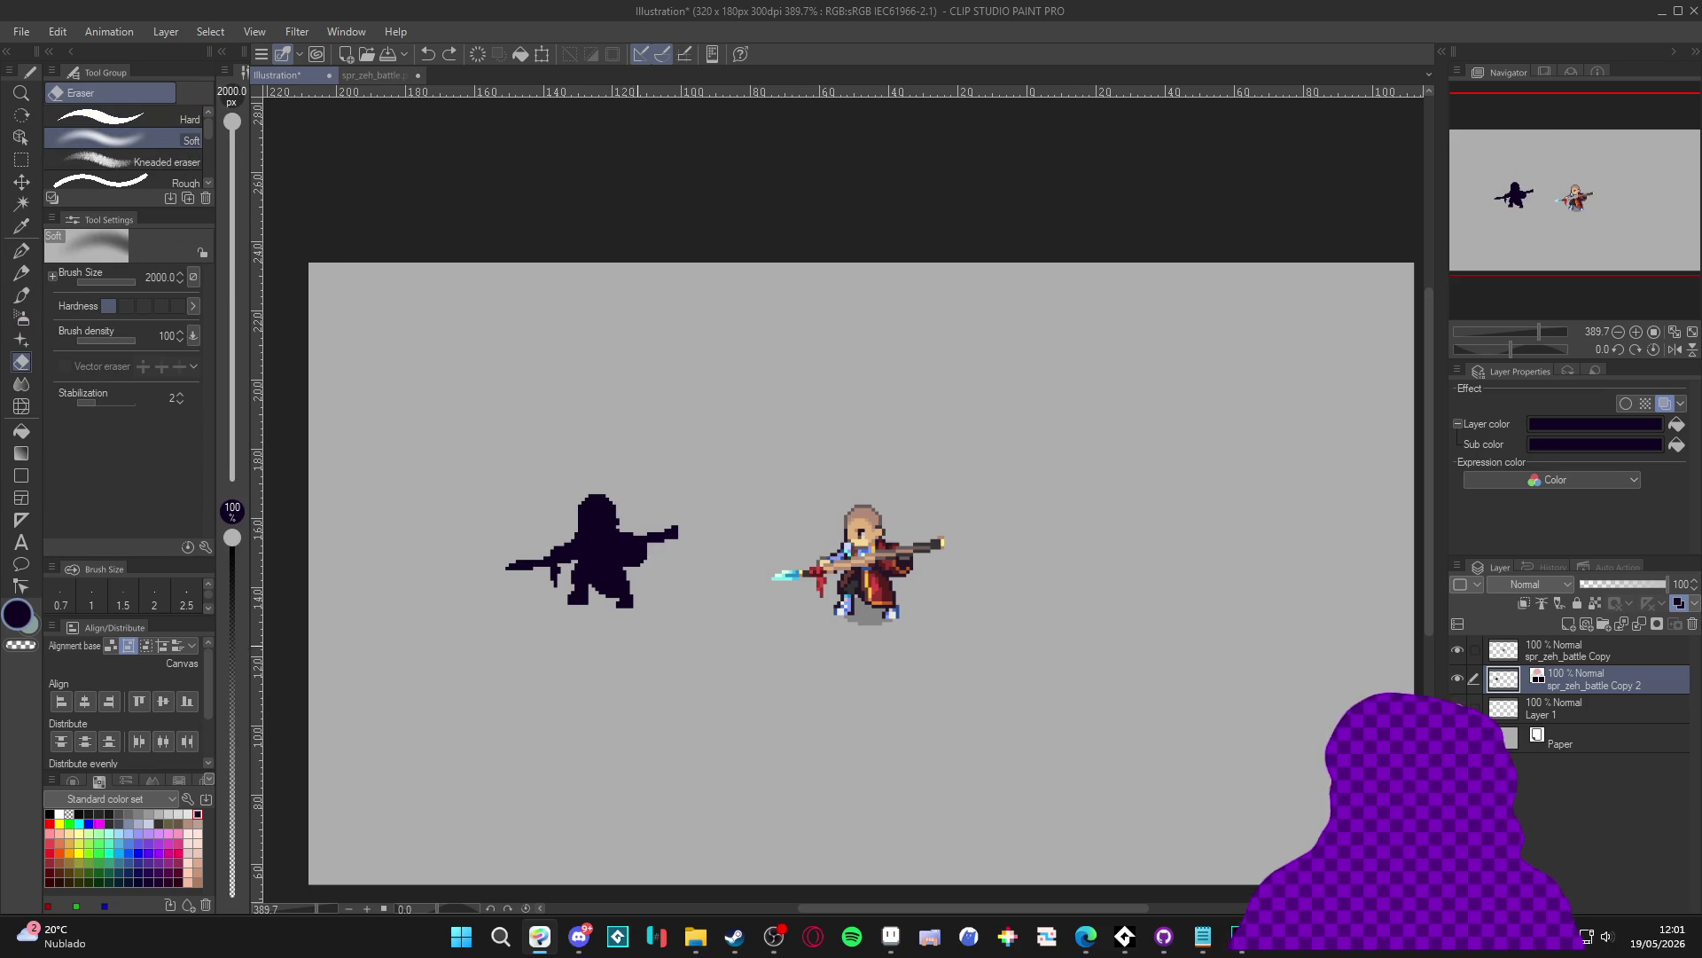
{"action": "key", "text": "bracketleft"}
{"action": "key", "text": "bracketleft"}
{"action": "key", "text": "bracketleft"}
{"action": "key", "text": "bracketleft"}
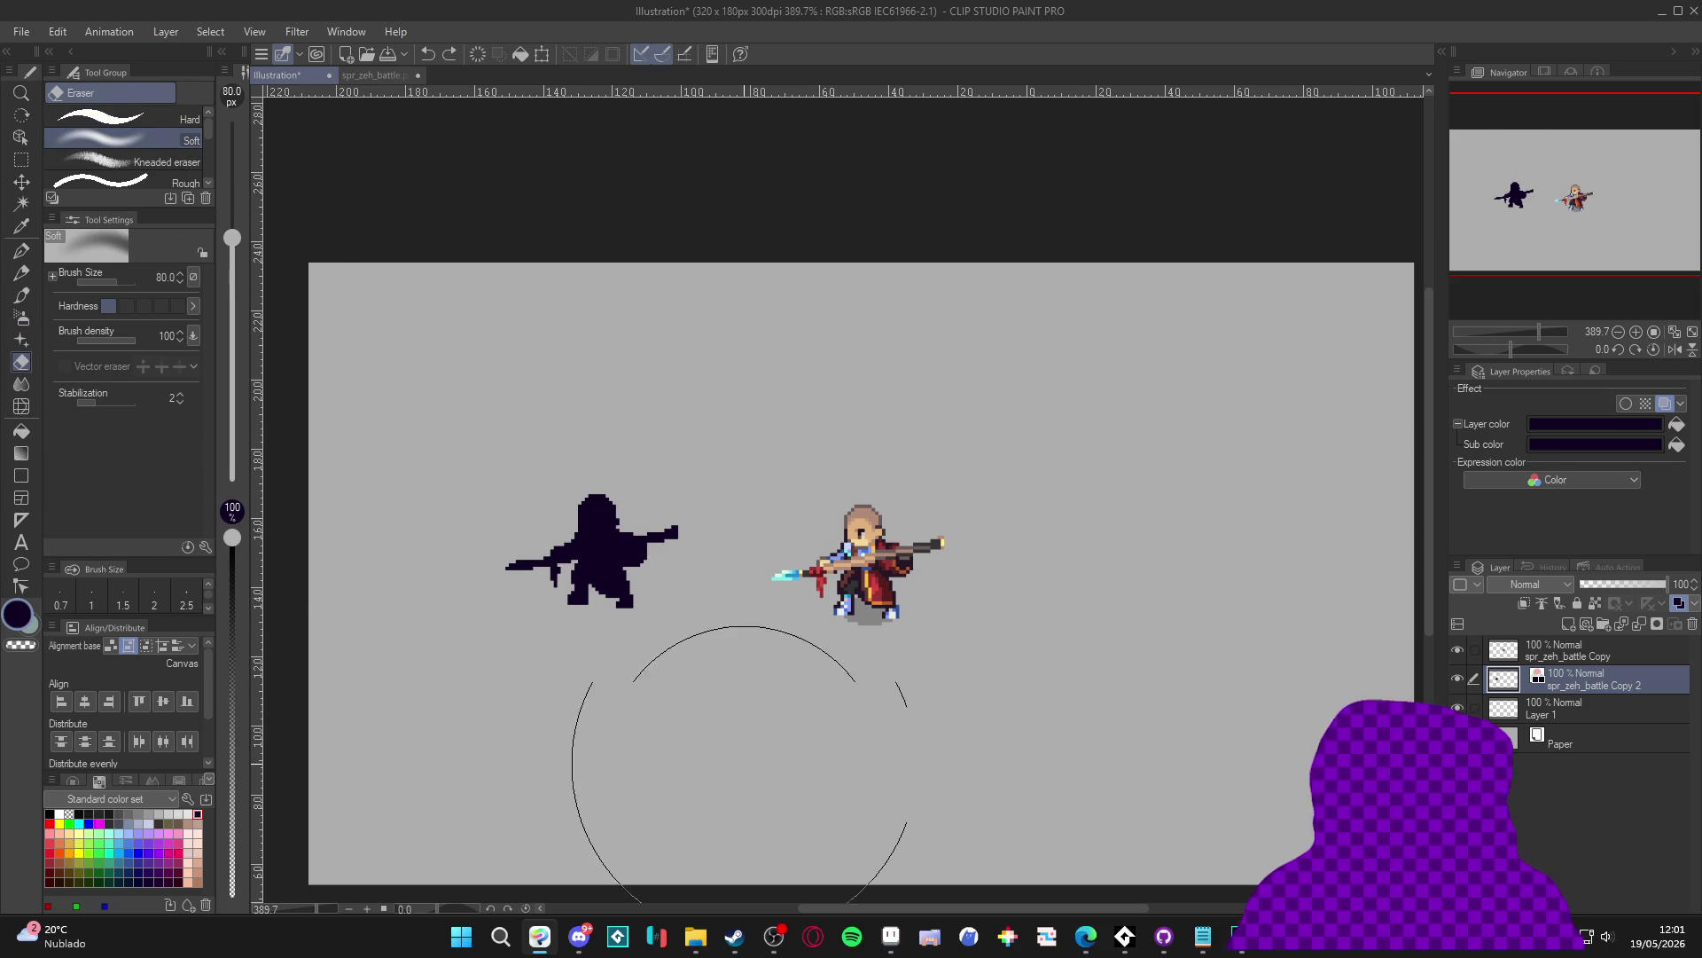
{"action": "mouse_move", "coordinate": [494, 428]}
{"action": "left_mouse_down"}
{"action": "mouse_move", "coordinate": [549, 452]}
{"action": "mouse_move", "coordinate": [707, 437]}
{"action": "left_mouse_up"}
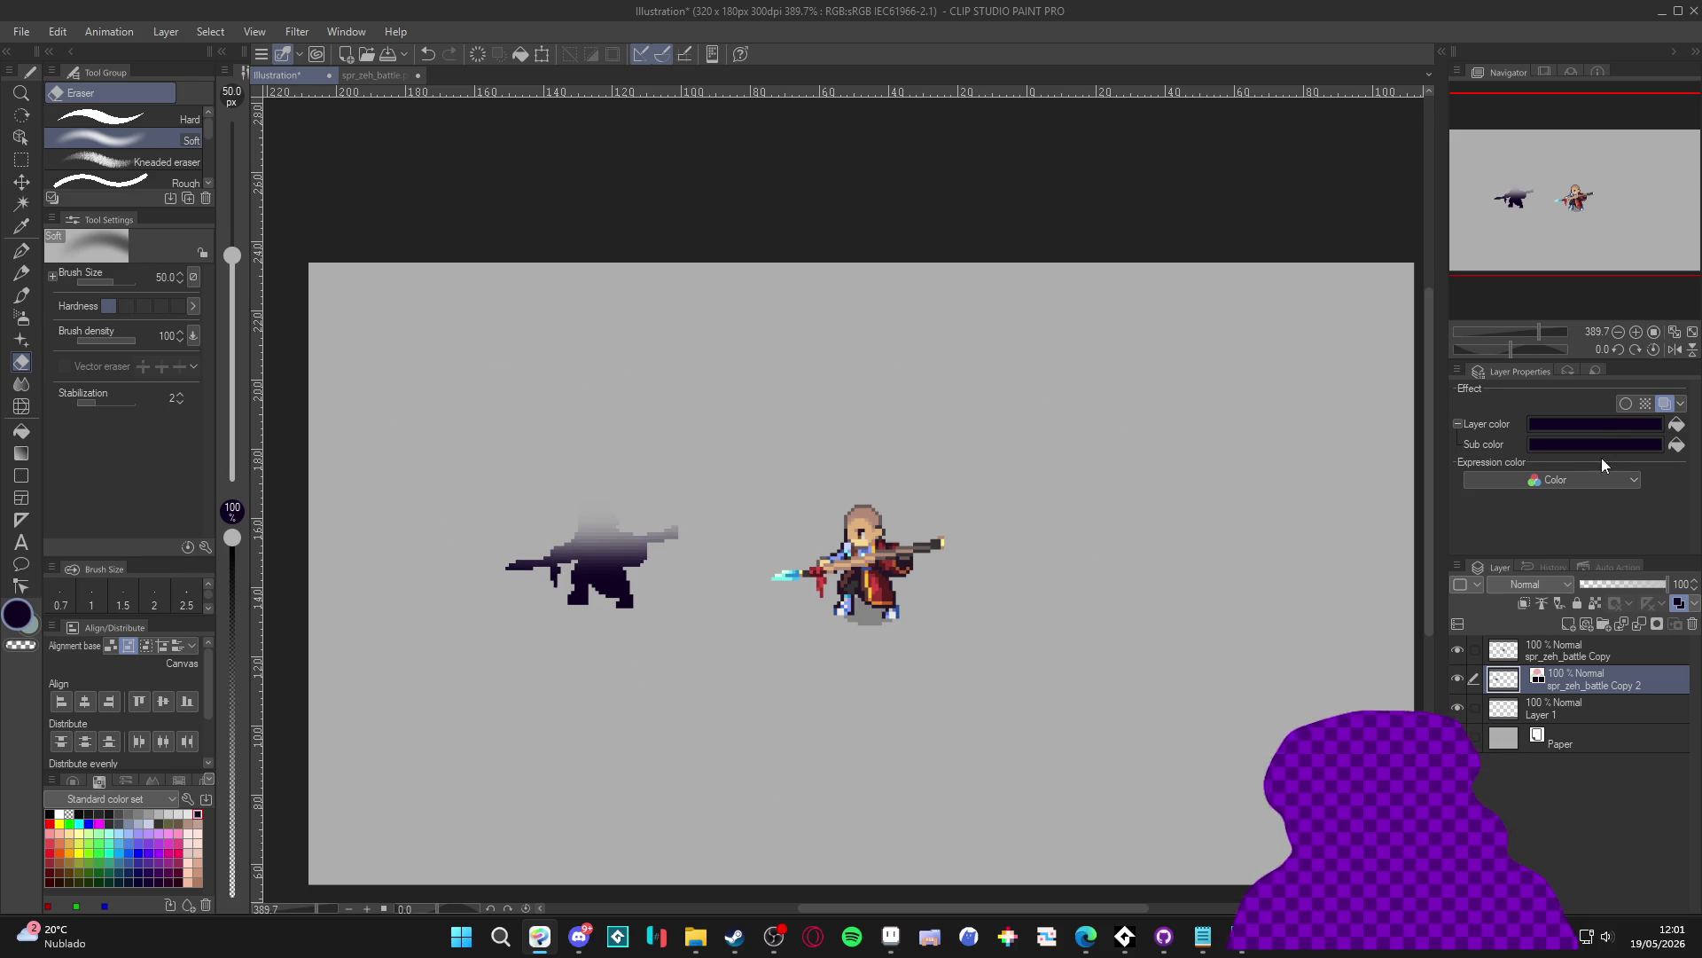
{"action": "left_click", "coordinate": [1627, 585]}
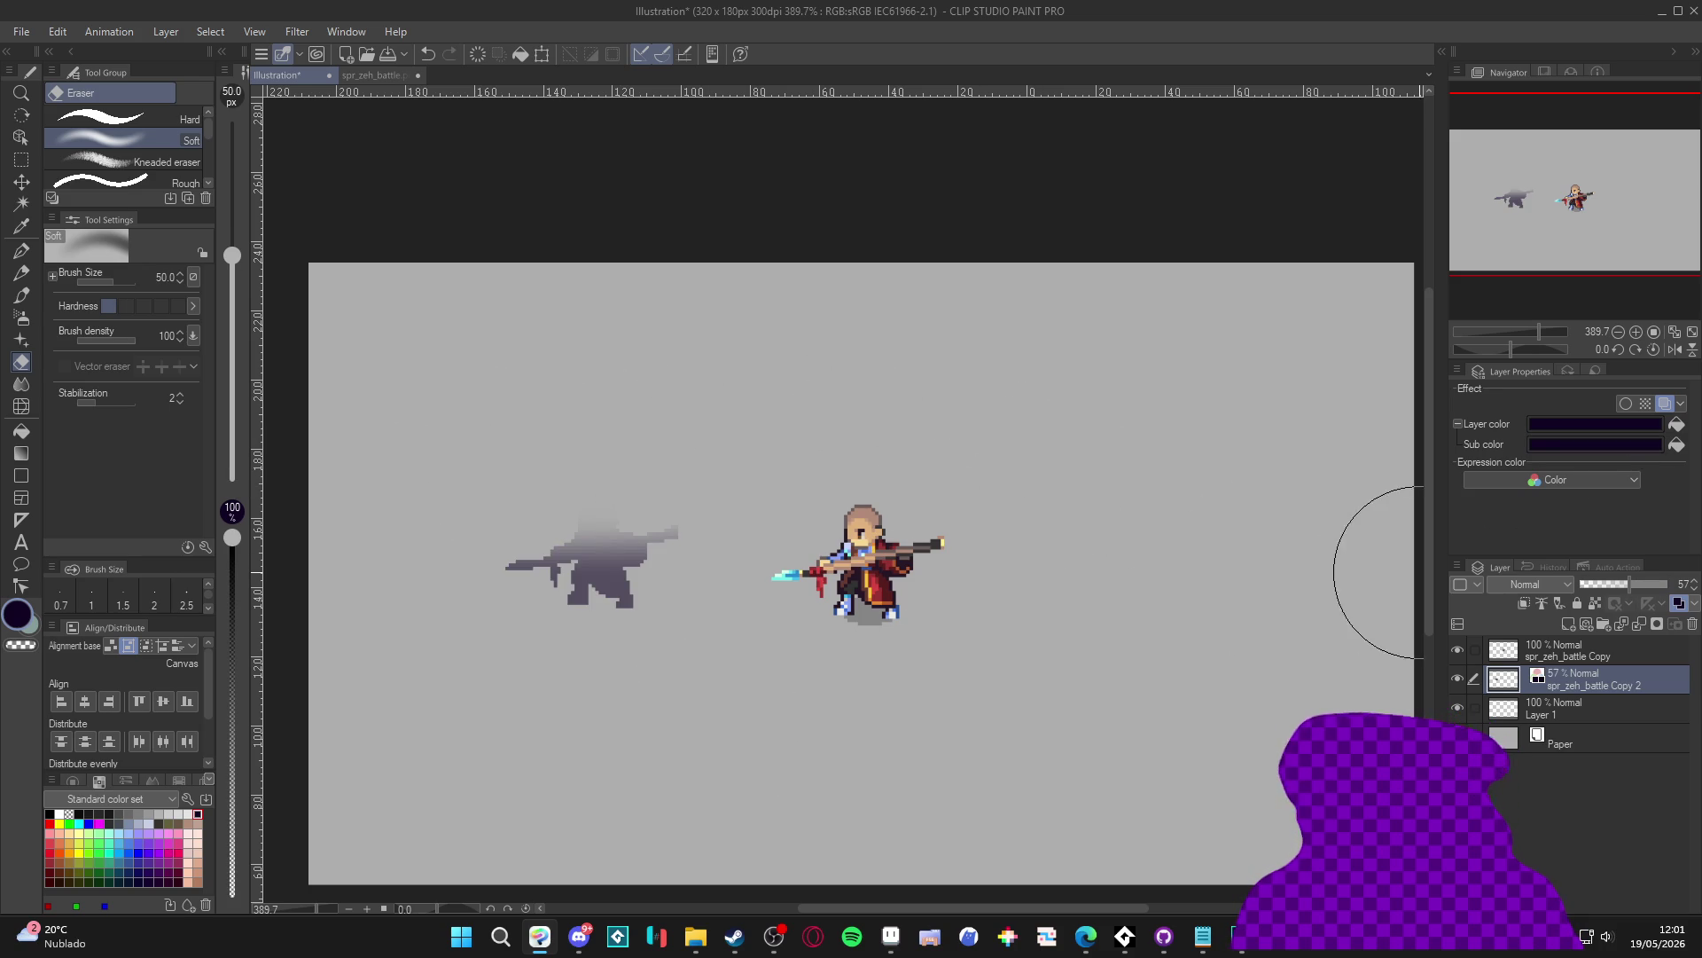
Step: Move the faded silhouette under the character and skew it into a flat slanted shadow
{"action": "key", "text": "v"}
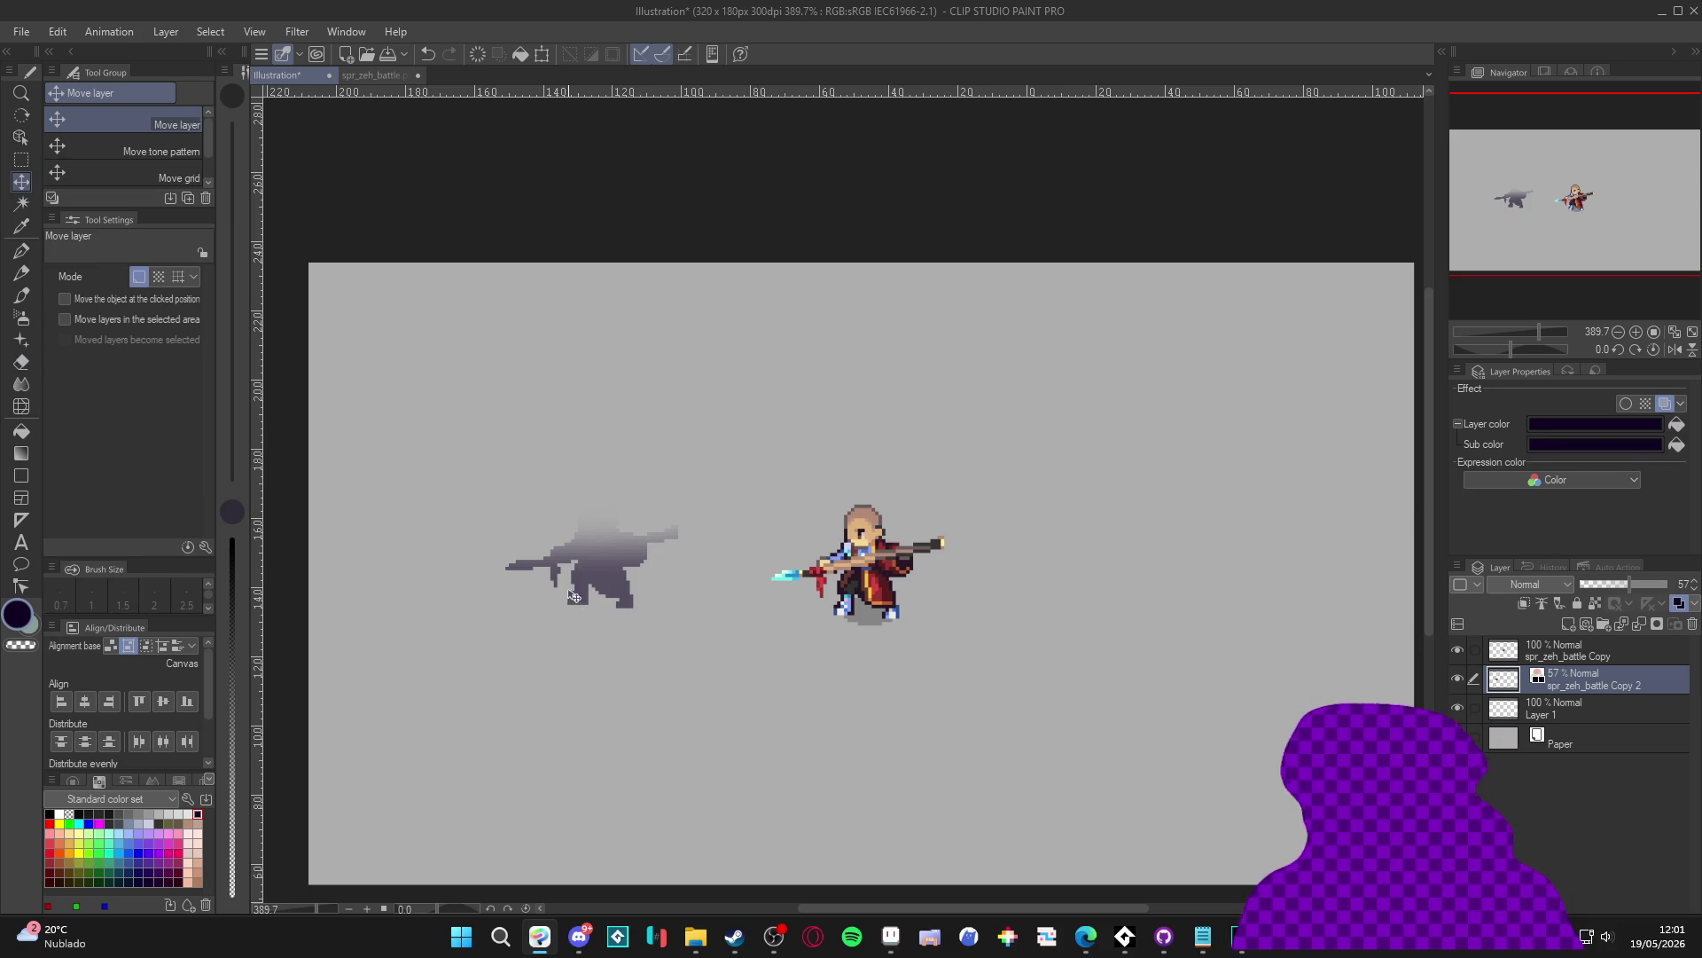
{"action": "left_click_drag", "start_coordinate": [574, 596], "coordinate": [839, 600]}
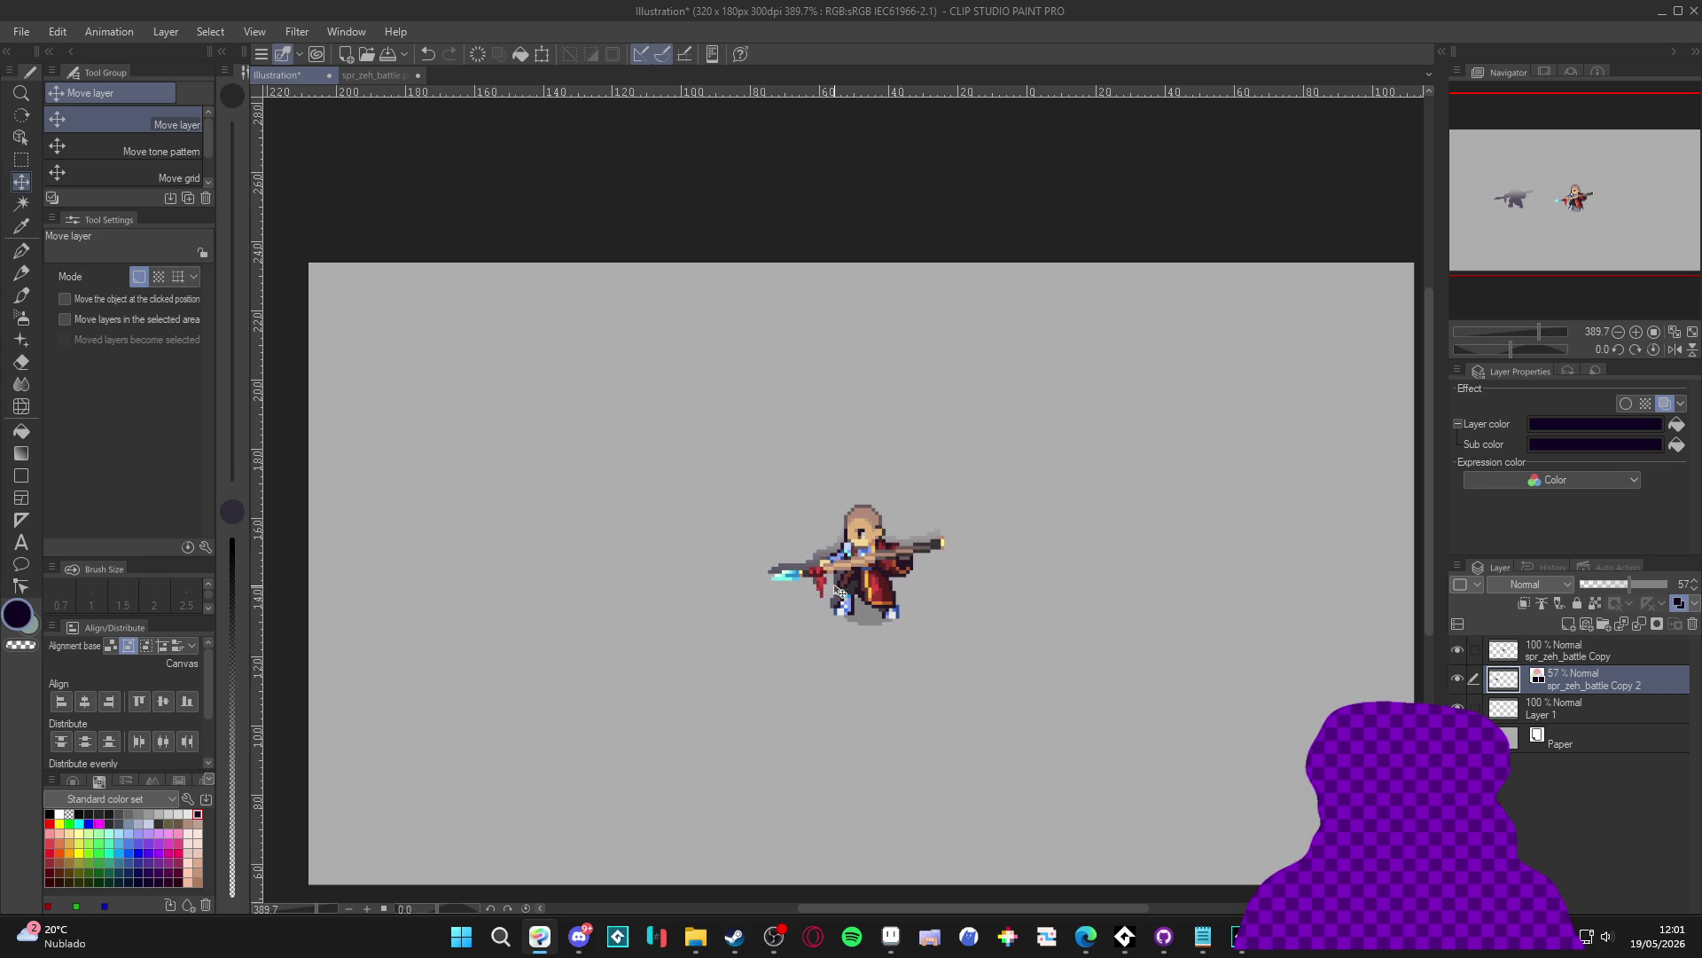
{"action": "key", "text": "ctrl+t"}
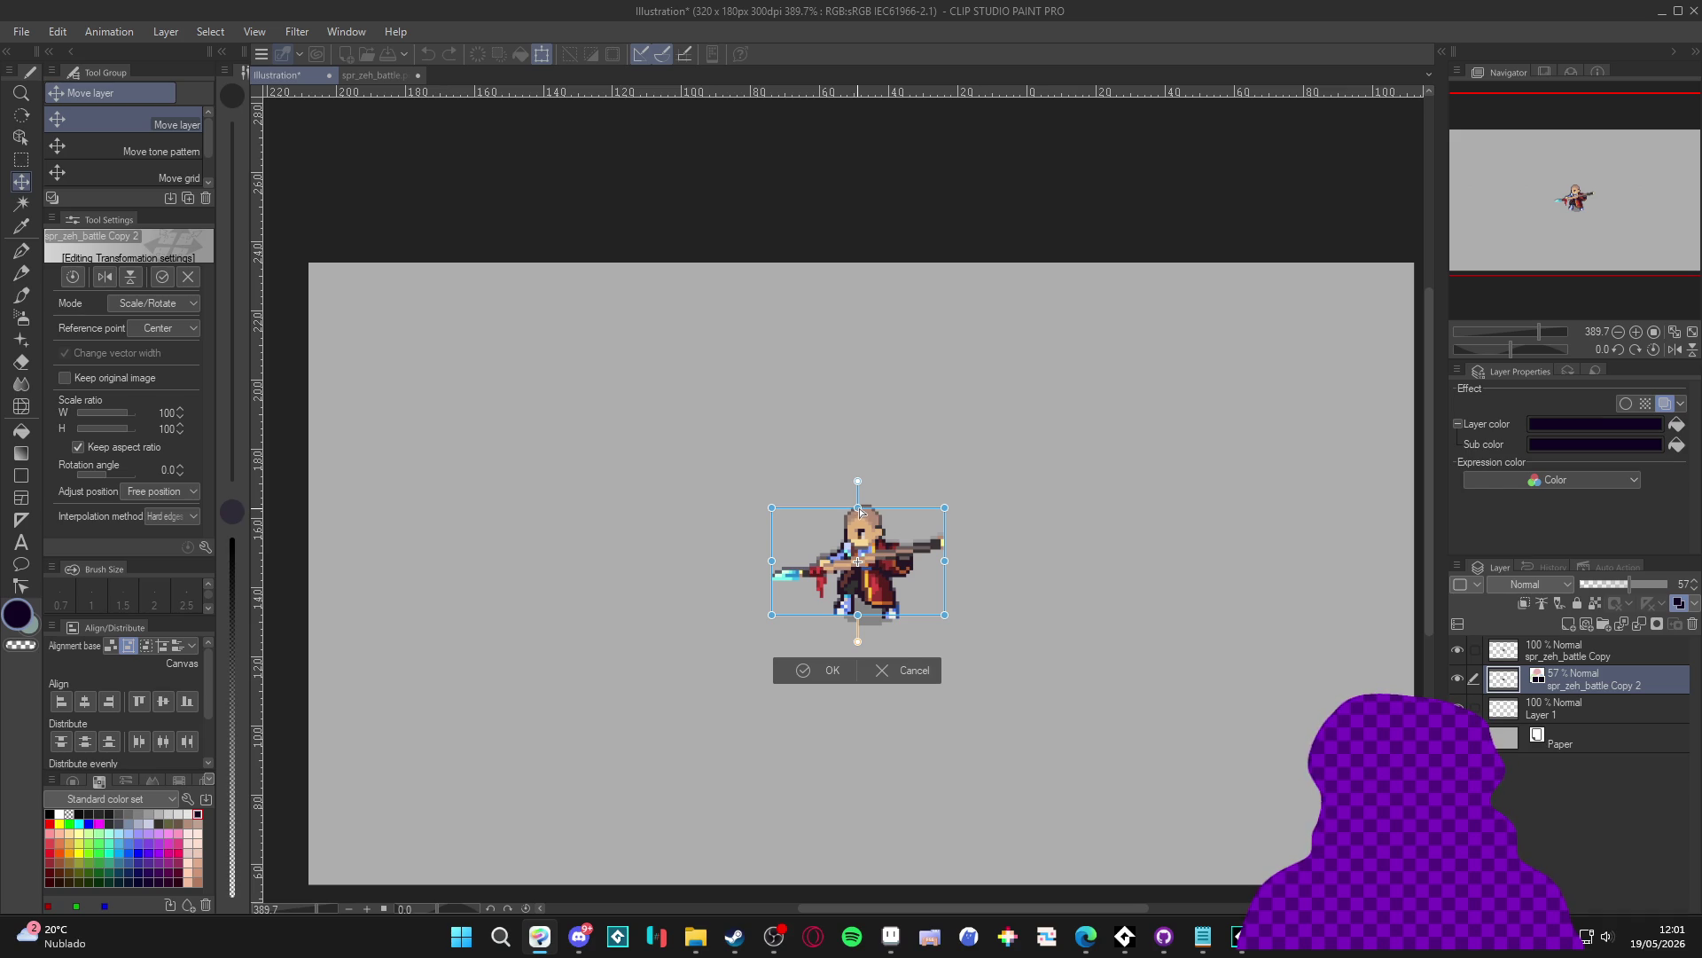
{"action": "mouse_move", "coordinate": [860, 512]}
{"action": "left_mouse_down"}
{"action": "mouse_move", "coordinate": [995, 562]}
{"action": "mouse_move", "coordinate": [1003, 634]}
{"action": "mouse_move", "coordinate": [937, 665]}
{"action": "mouse_move", "coordinate": [740, 678]}
{"action": "mouse_move", "coordinate": [697, 591]}
{"action": "mouse_move", "coordinate": [735, 553]}
{"action": "mouse_move", "coordinate": [947, 564]}
{"action": "mouse_move", "coordinate": [976, 652]}
{"action": "mouse_move", "coordinate": [915, 703]}
{"action": "mouse_move", "coordinate": [818, 667]}
{"action": "mouse_move", "coordinate": [781, 611]}
{"action": "mouse_move", "coordinate": [803, 543]}
{"action": "mouse_move", "coordinate": [882, 519]}
{"action": "mouse_move", "coordinate": [971, 558]}
{"action": "left_mouse_up"}
{"action": "key", "text": "Return"}
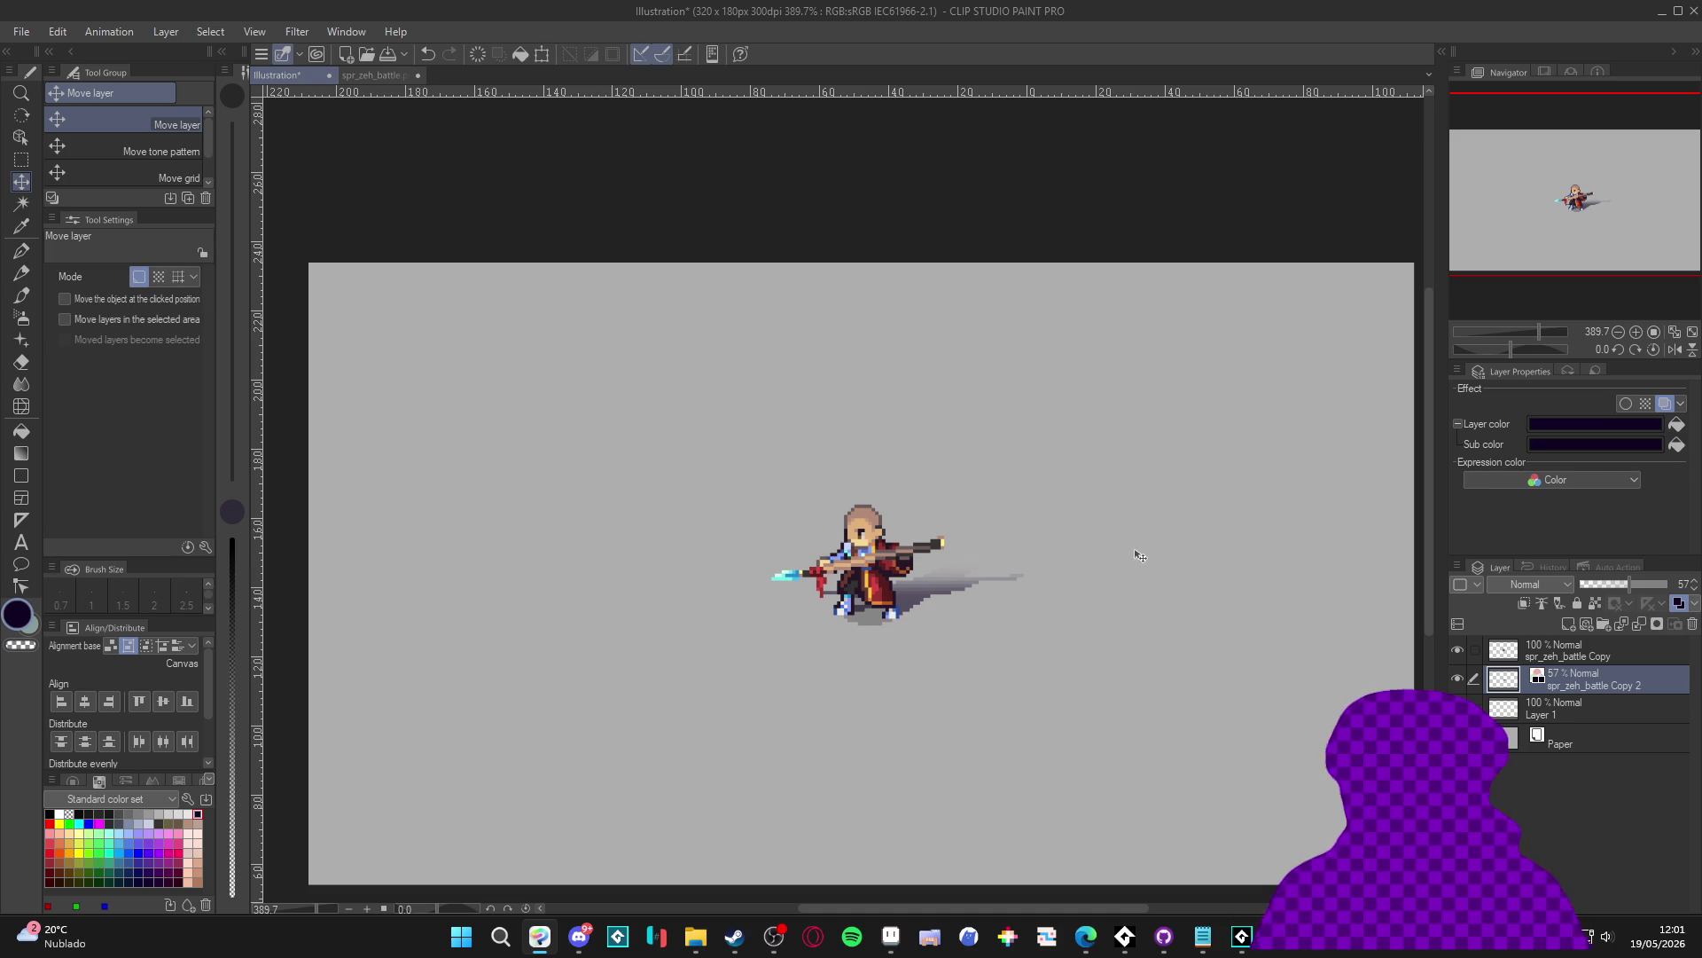
Step: Back in GameMaker, search the Asset Browser for 'shadow'
{"action": "left_click", "coordinate": [1232, 792]}
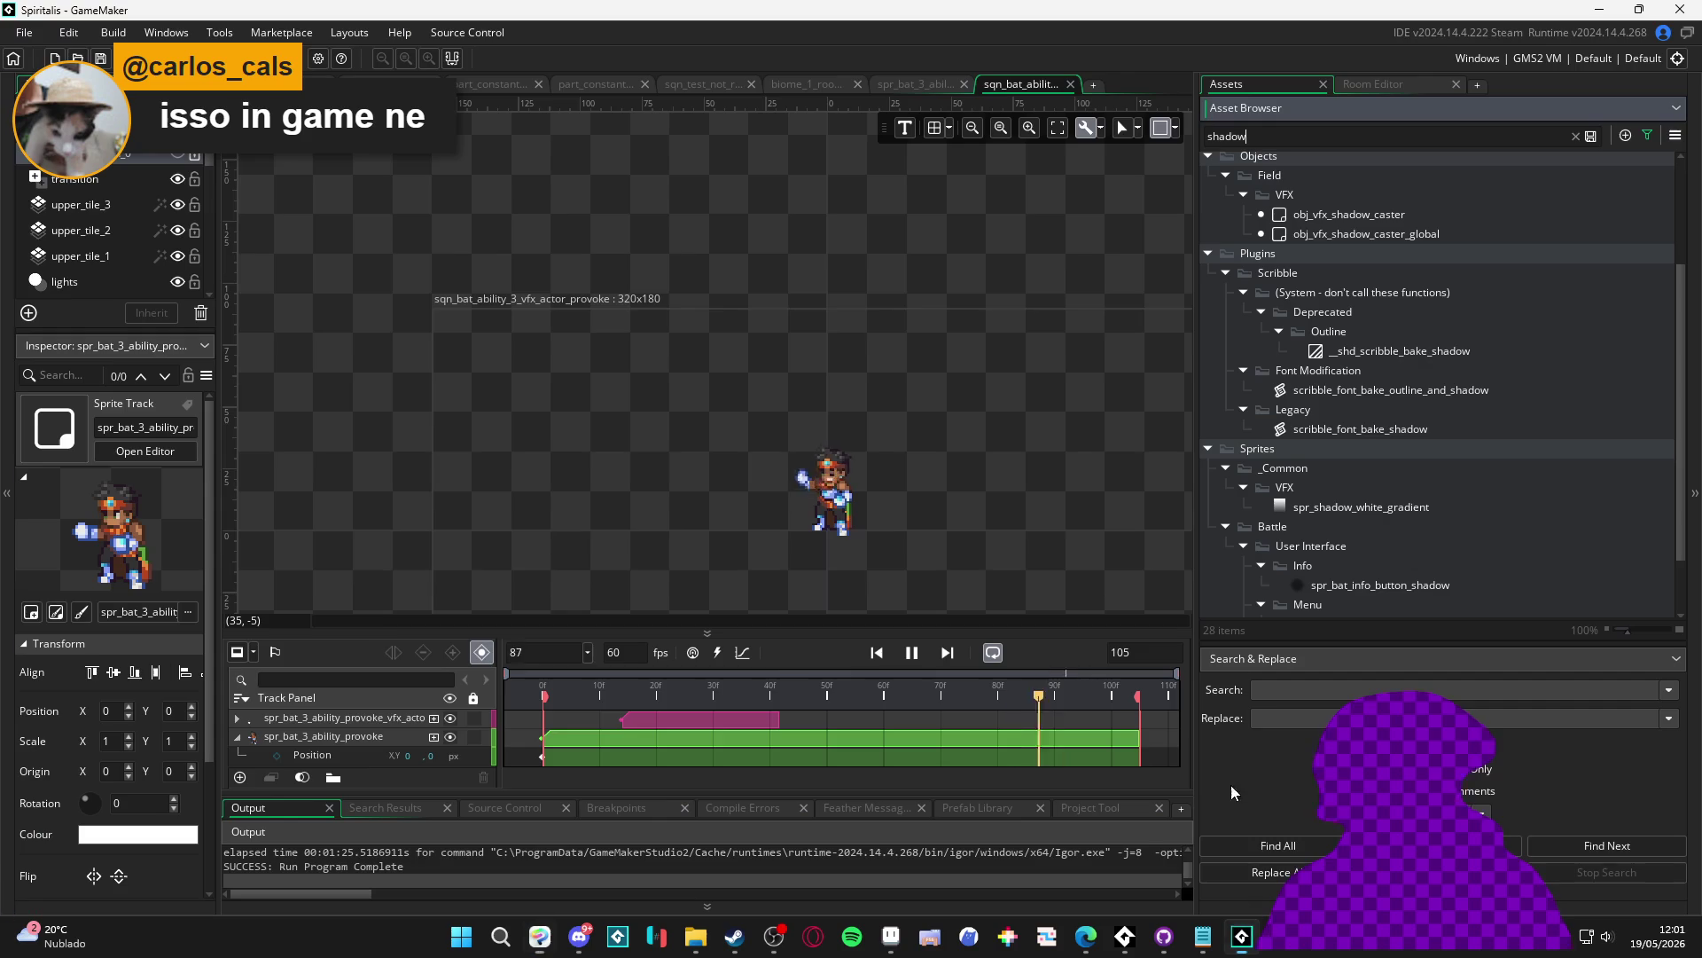
{"action": "double_click", "coordinate": [1315, 146]}
{"action": "type", "text": "s"}
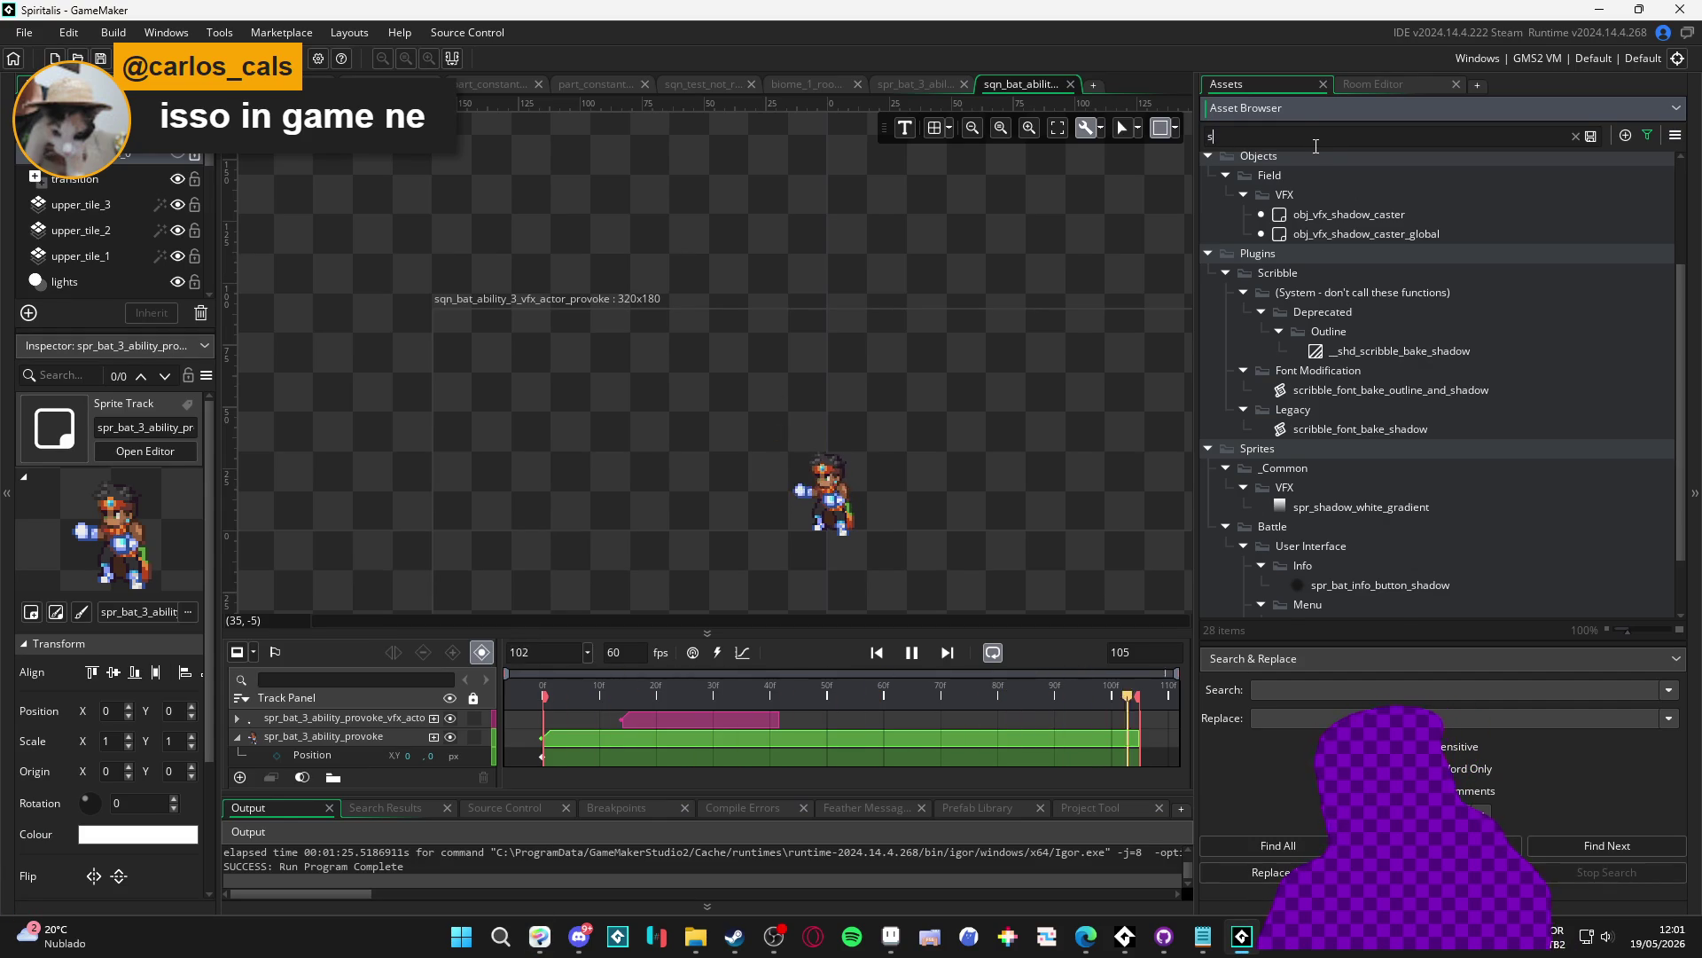
{"action": "type", "text": "hadow"}
{"action": "scroll", "coordinate": [1345, 321], "scroll_direction": "down", "scroll_amount": 1}
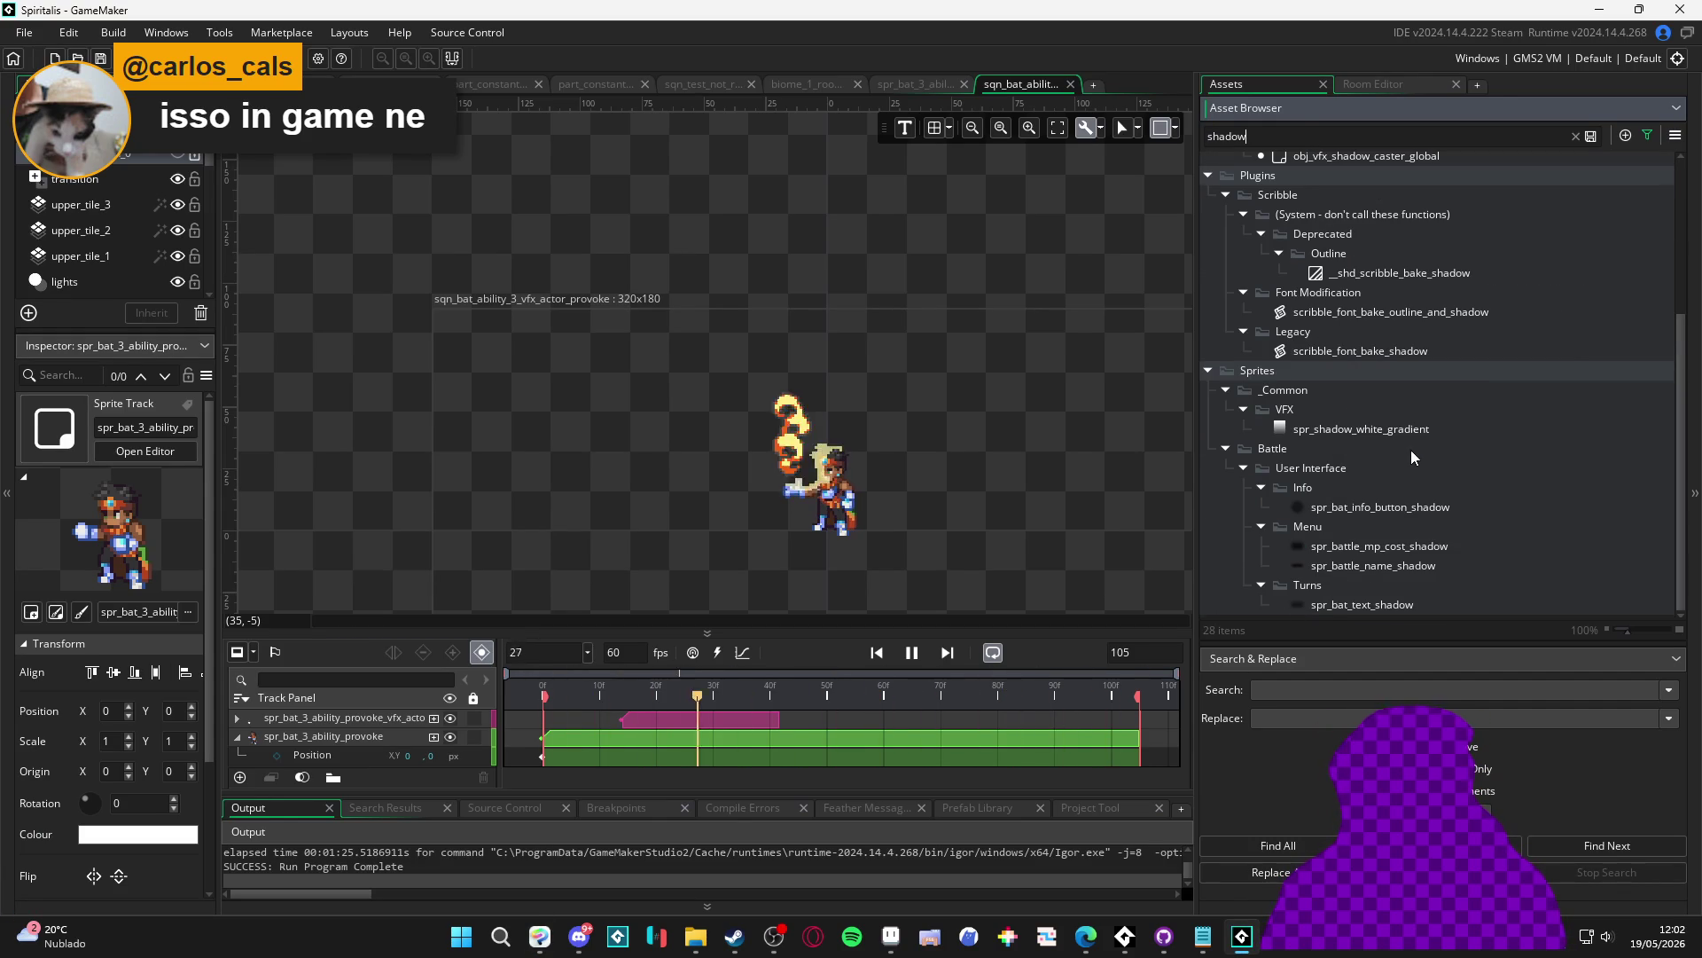
{"action": "scroll", "coordinate": [1419, 435], "scroll_direction": "up", "scroll_amount": 4}
Step: Open obj_vfx_shadow_caster_global's Draw event in a maximised code editor
{"action": "left_click", "coordinate": [1438, 401]}
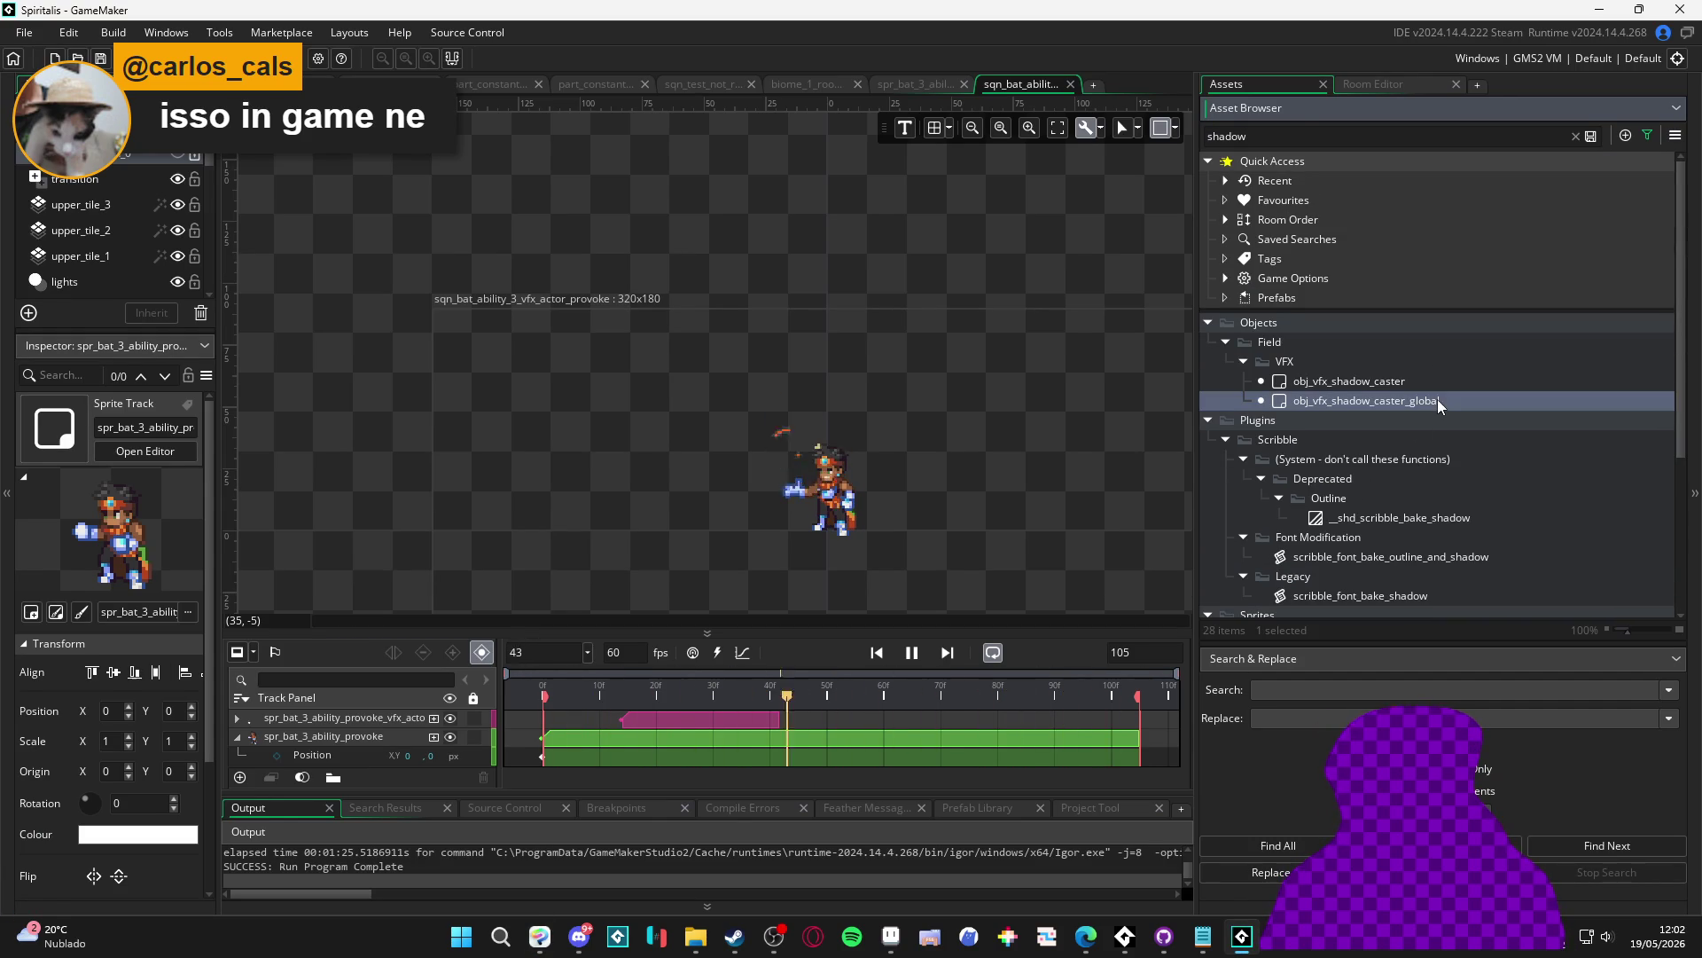
{"action": "double_click", "coordinate": [1438, 401]}
{"action": "left_click", "coordinate": [576, 270]}
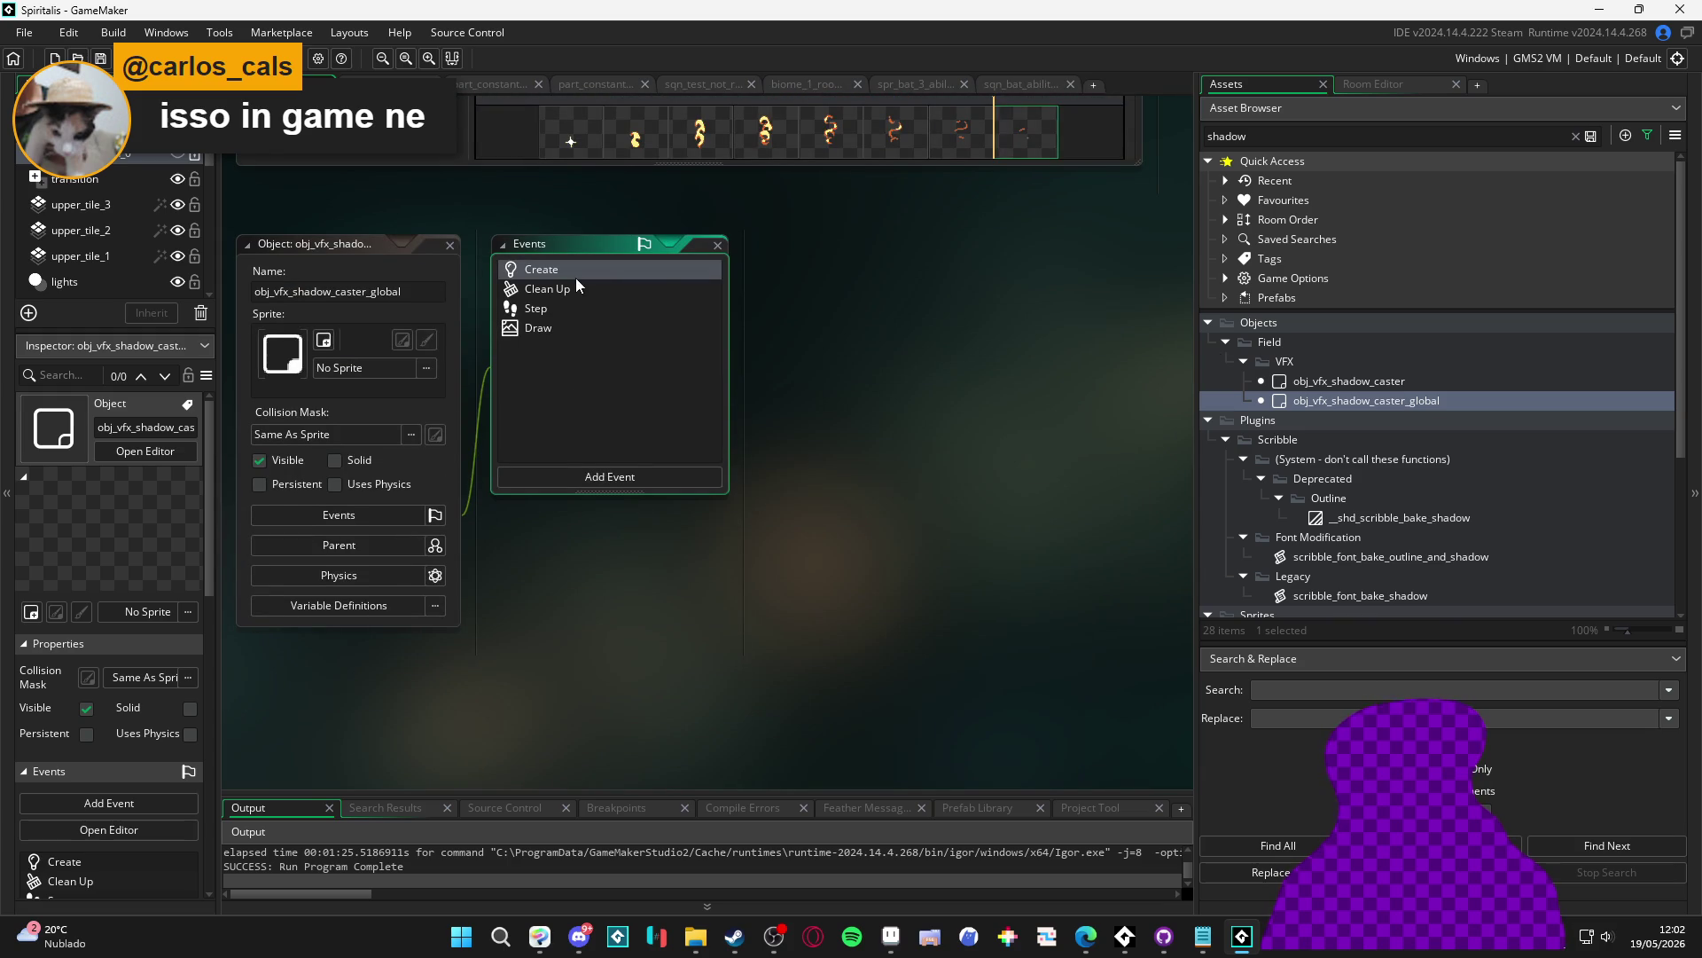
{"action": "left_click", "coordinate": [536, 309]}
{"action": "left_click", "coordinate": [538, 328]}
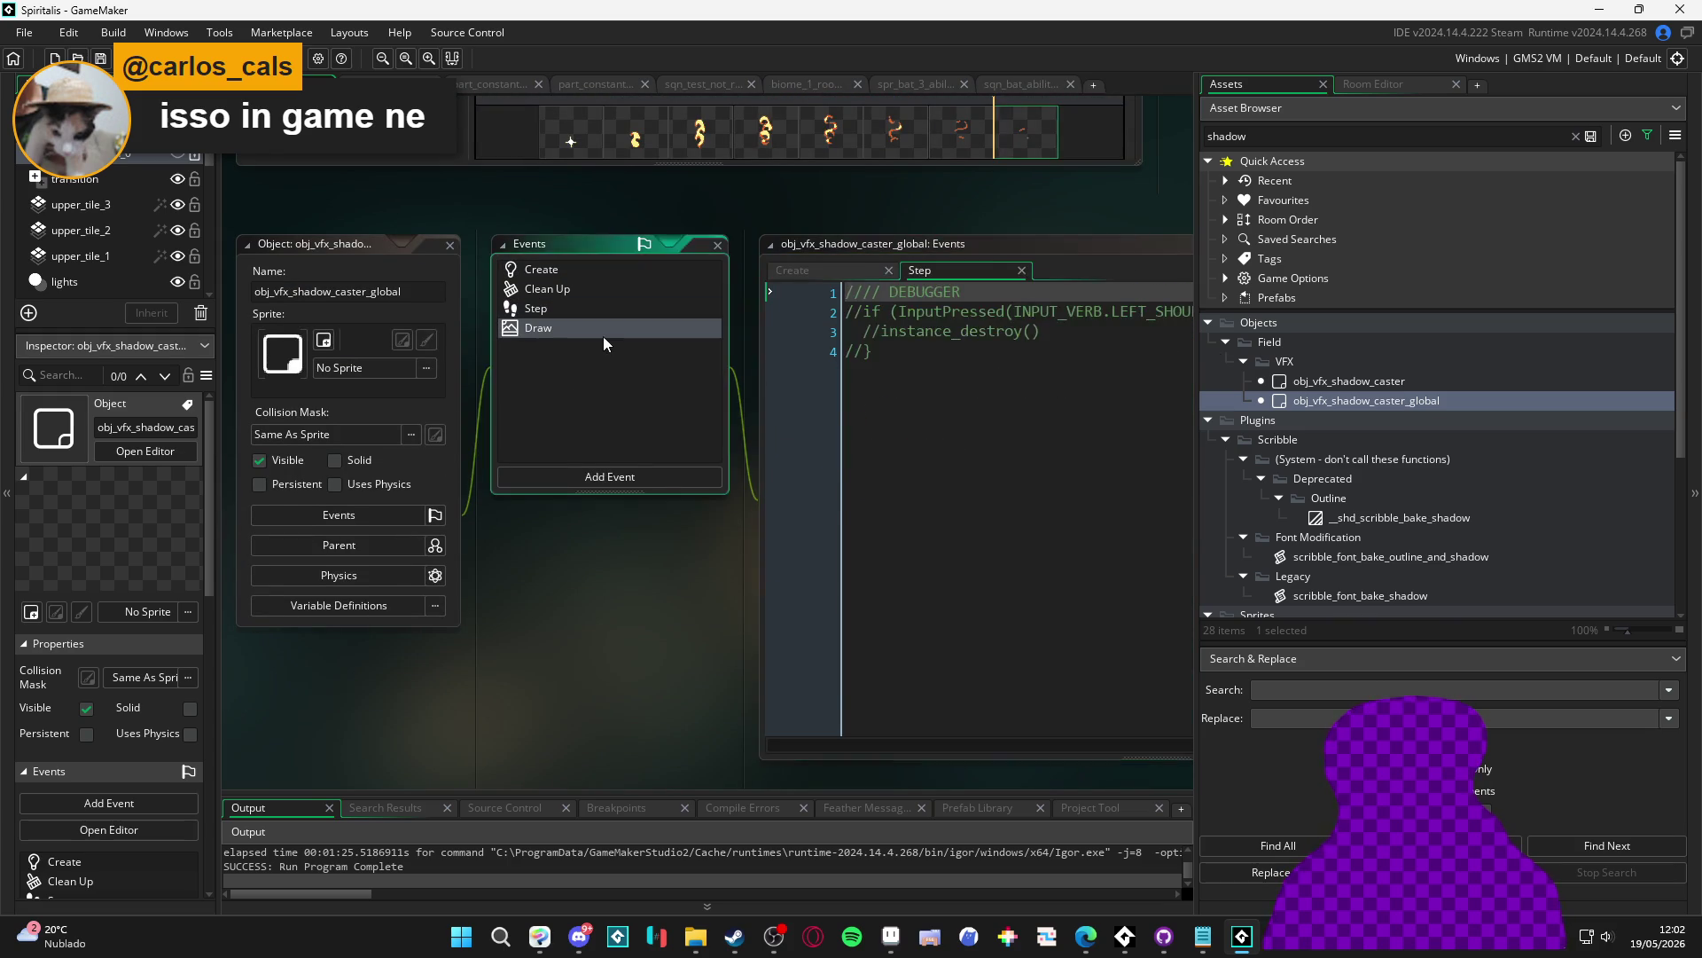
{"action": "double_click", "coordinate": [1154, 256]}
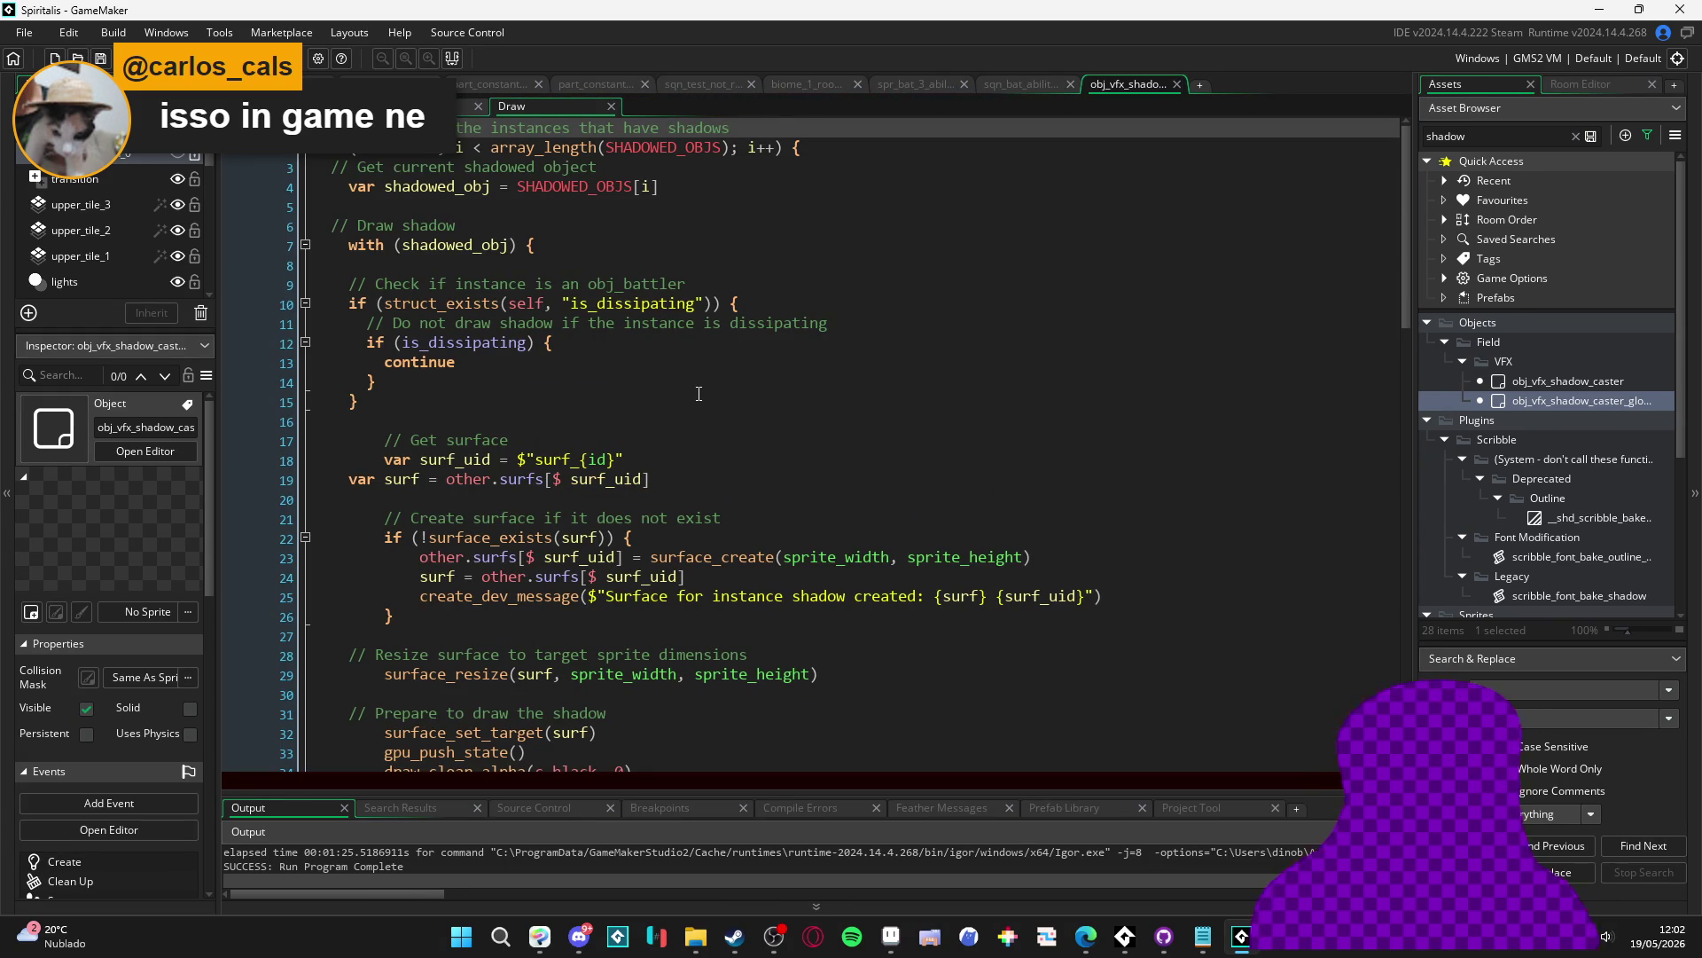
{"action": "scroll", "coordinate": [687, 293], "scroll_direction": "down", "scroll_amount": 9}
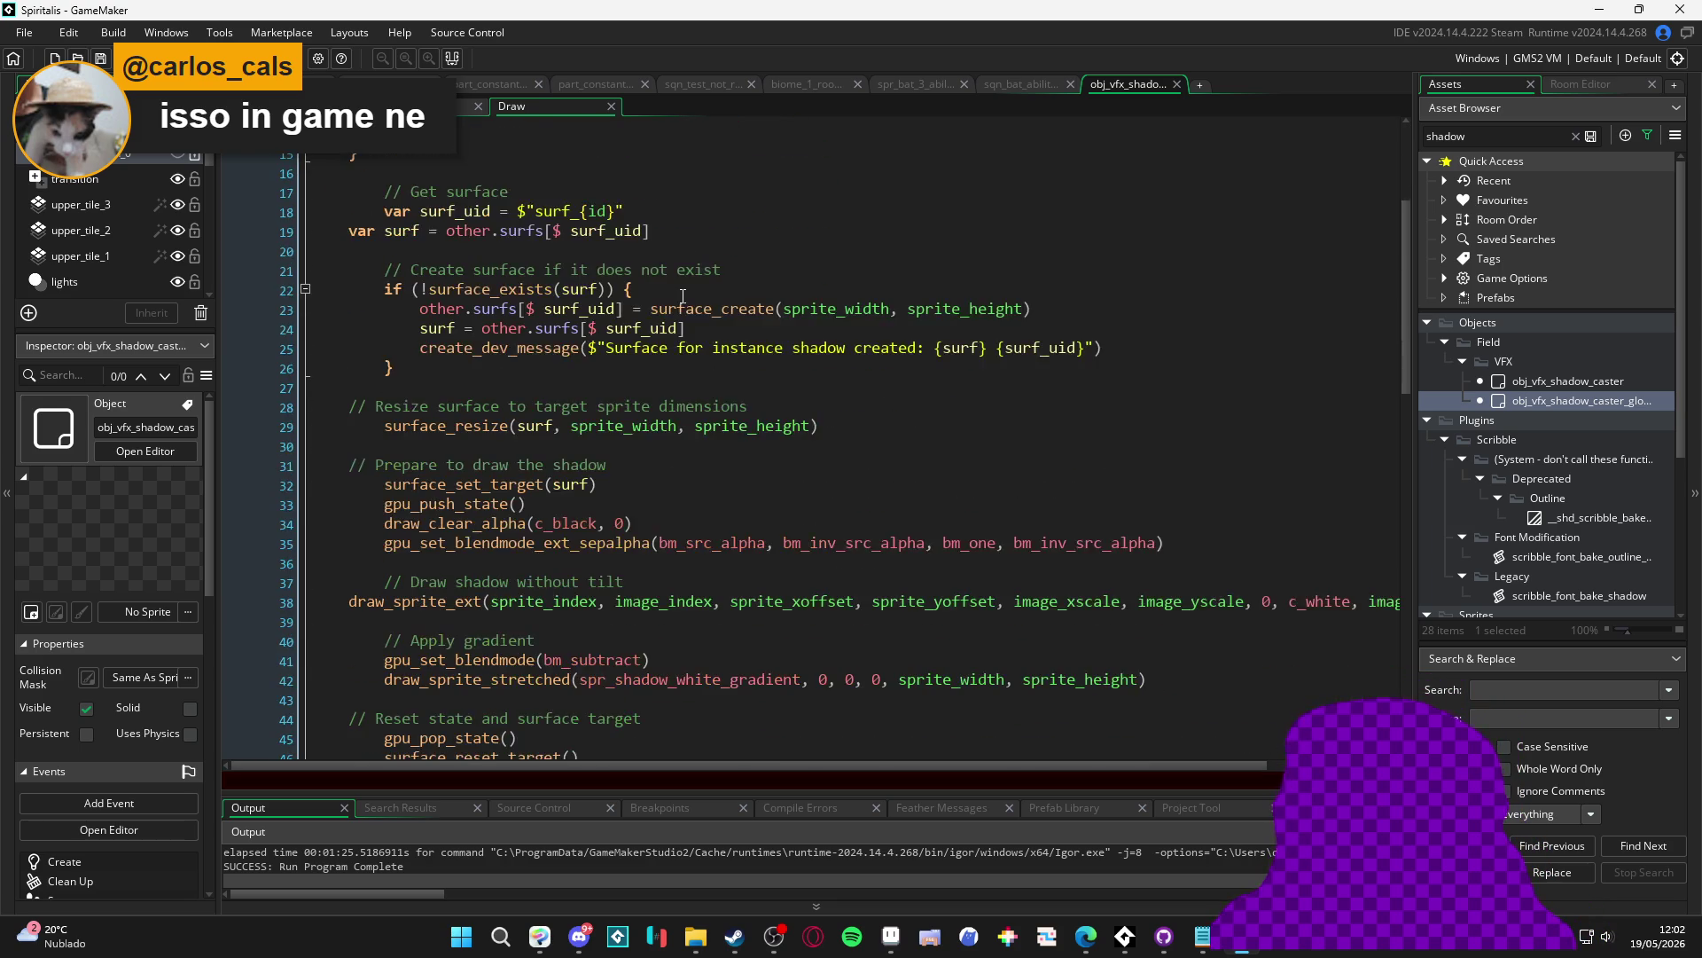
{"action": "scroll", "coordinate": [682, 296], "scroll_direction": "down", "scroll_amount": 10}
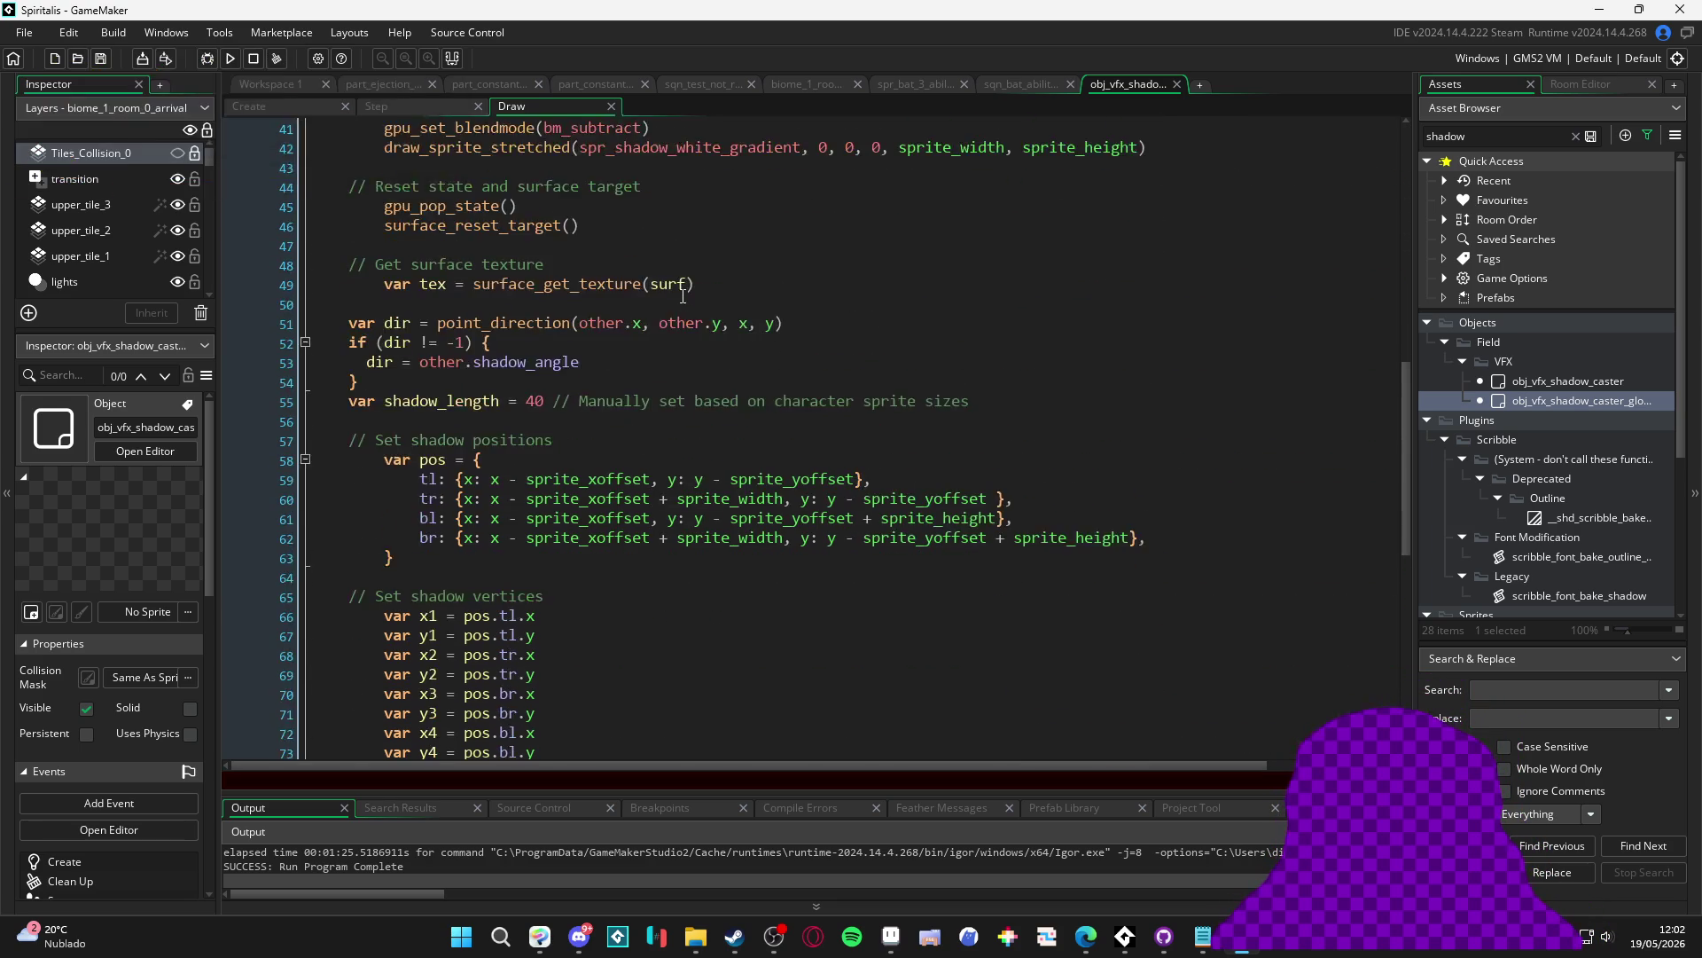
{"action": "left_click_drag", "start_coordinate": [354, 306], "coordinate": [539, 431]}
{"action": "left_click", "coordinate": [539, 430]}
{"action": "scroll", "coordinate": [560, 383], "scroll_direction": "up", "scroll_amount": 2}
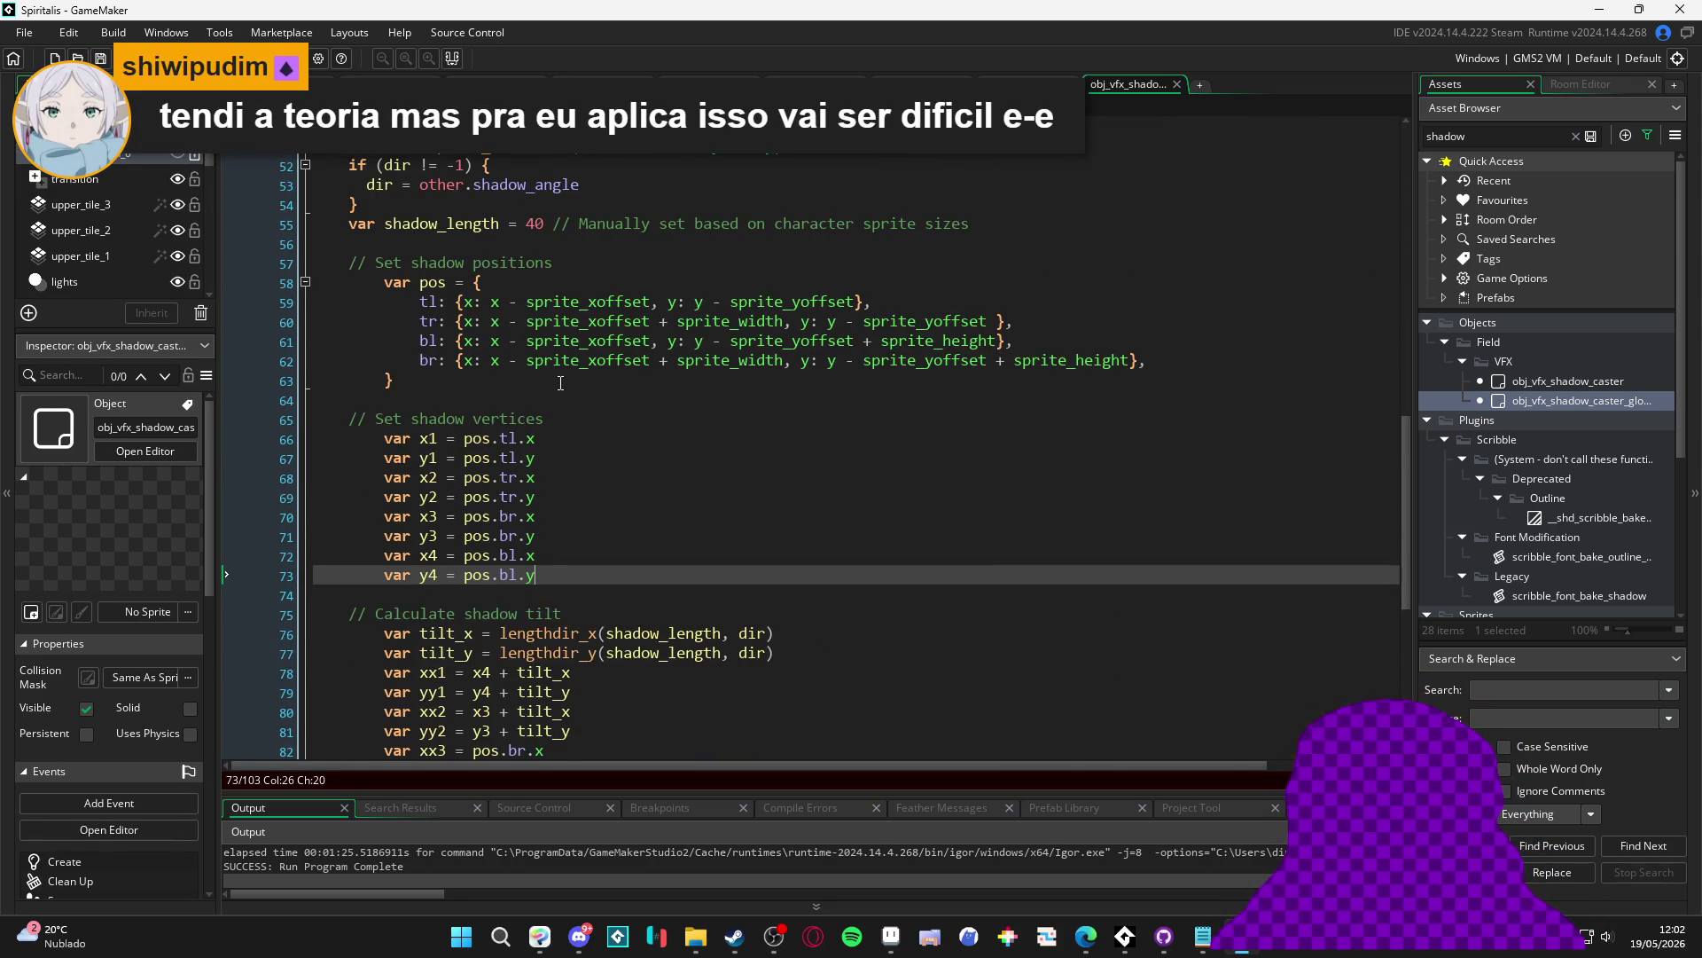
{"action": "scroll", "coordinate": [561, 383], "scroll_direction": "up", "scroll_amount": 1}
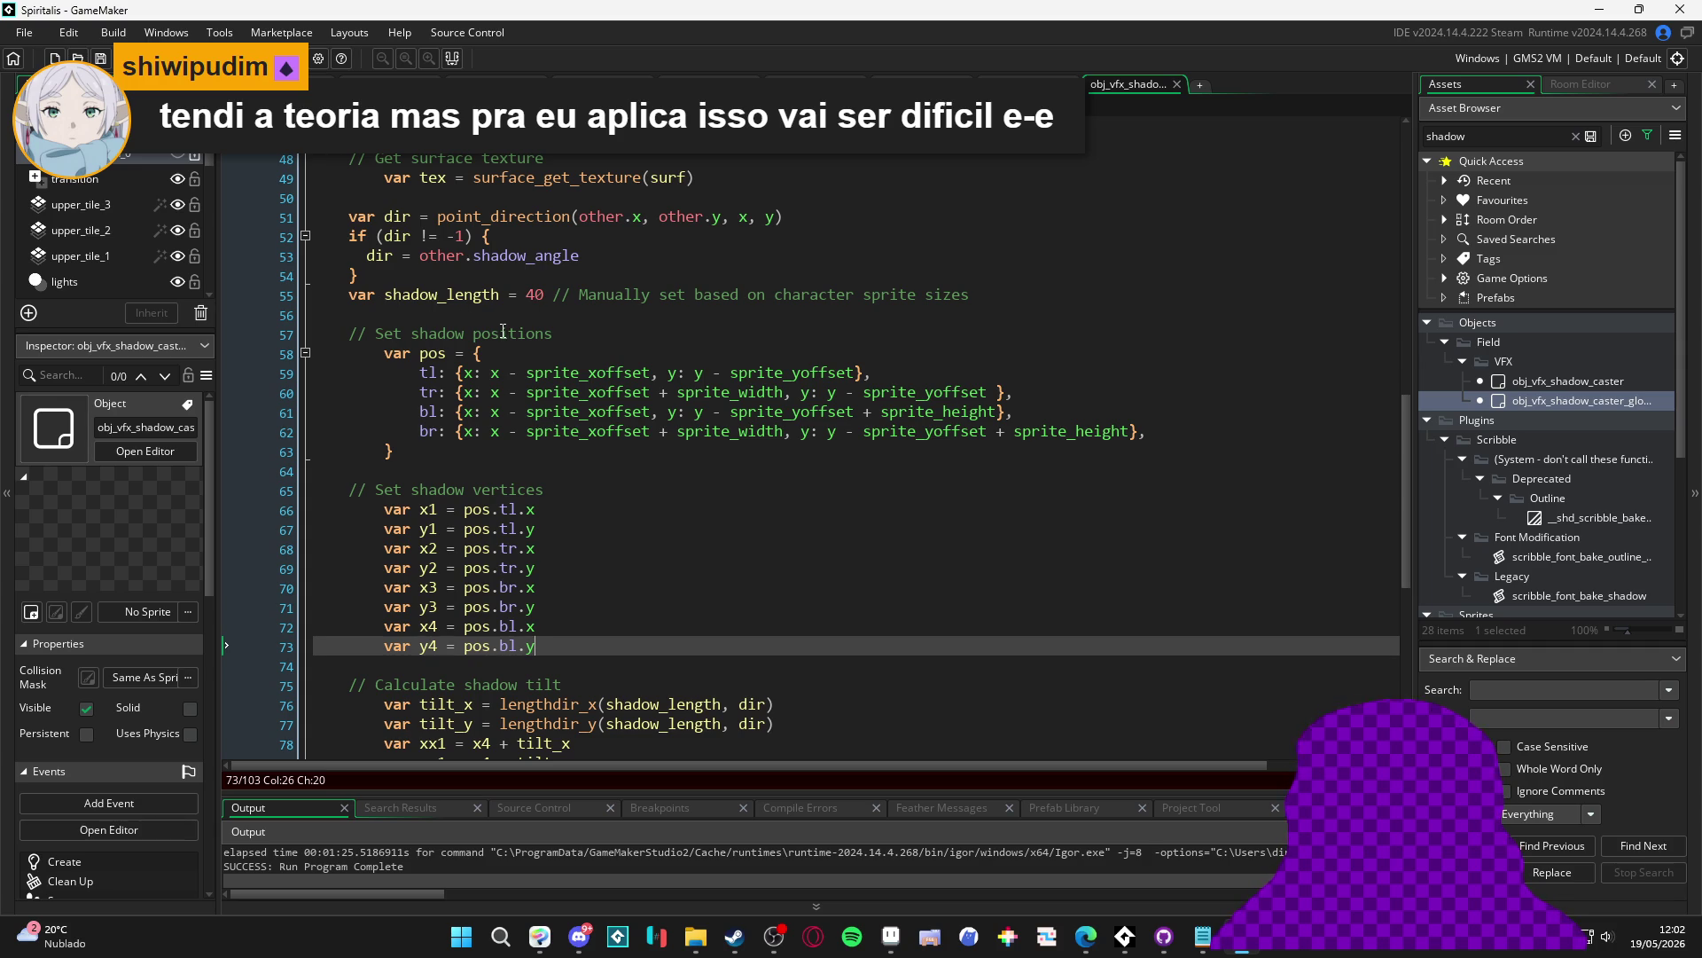
{"action": "scroll", "coordinate": [503, 331], "scroll_direction": "down", "scroll_amount": 8}
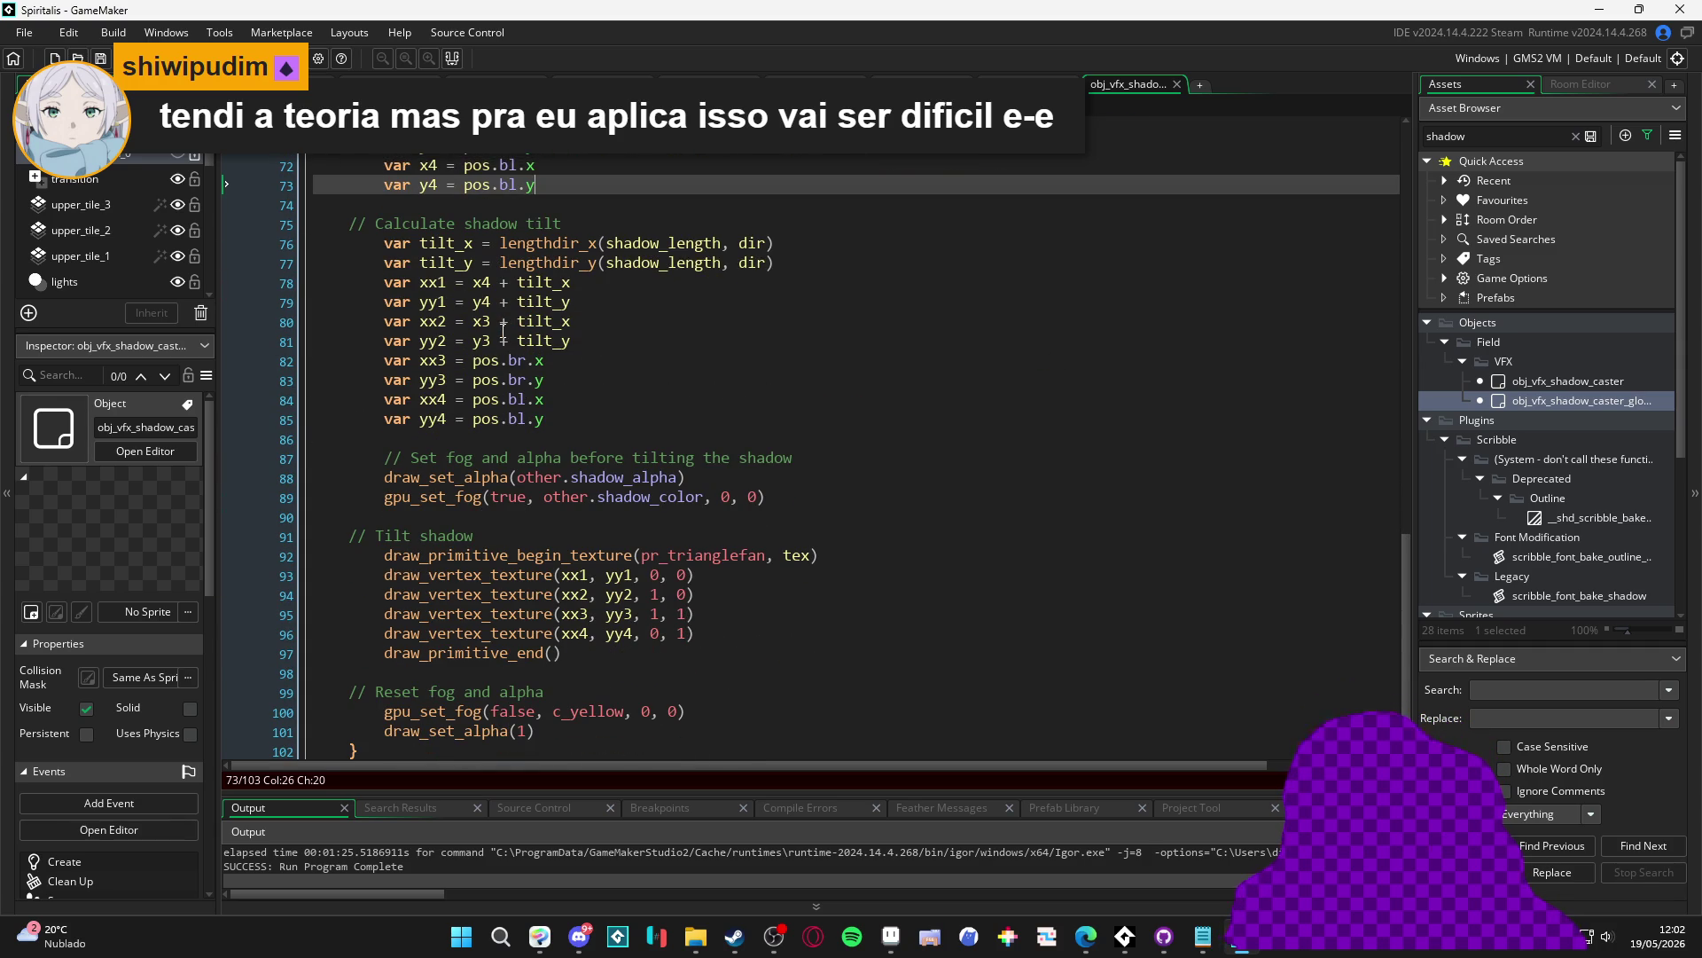
{"action": "scroll", "coordinate": [503, 334], "scroll_direction": "down", "scroll_amount": 1}
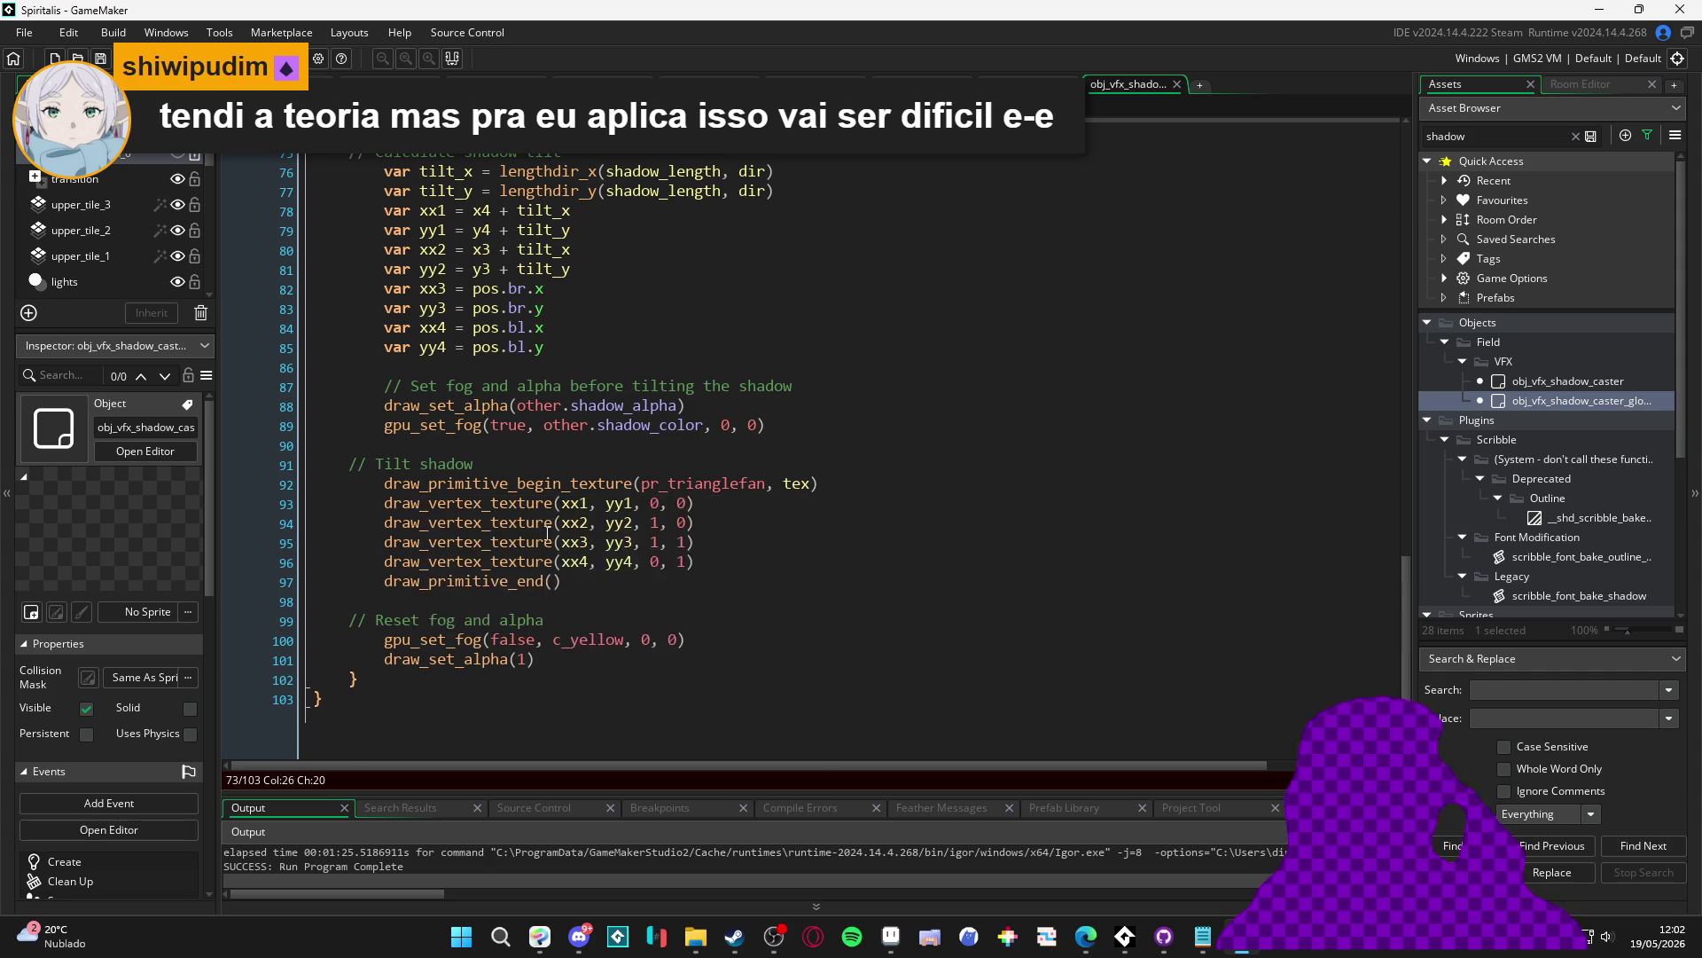
{"action": "scroll", "coordinate": [547, 533], "scroll_direction": "up", "scroll_amount": 1}
{"action": "scroll", "coordinate": [470, 678], "scroll_direction": "down", "scroll_amount": 1}
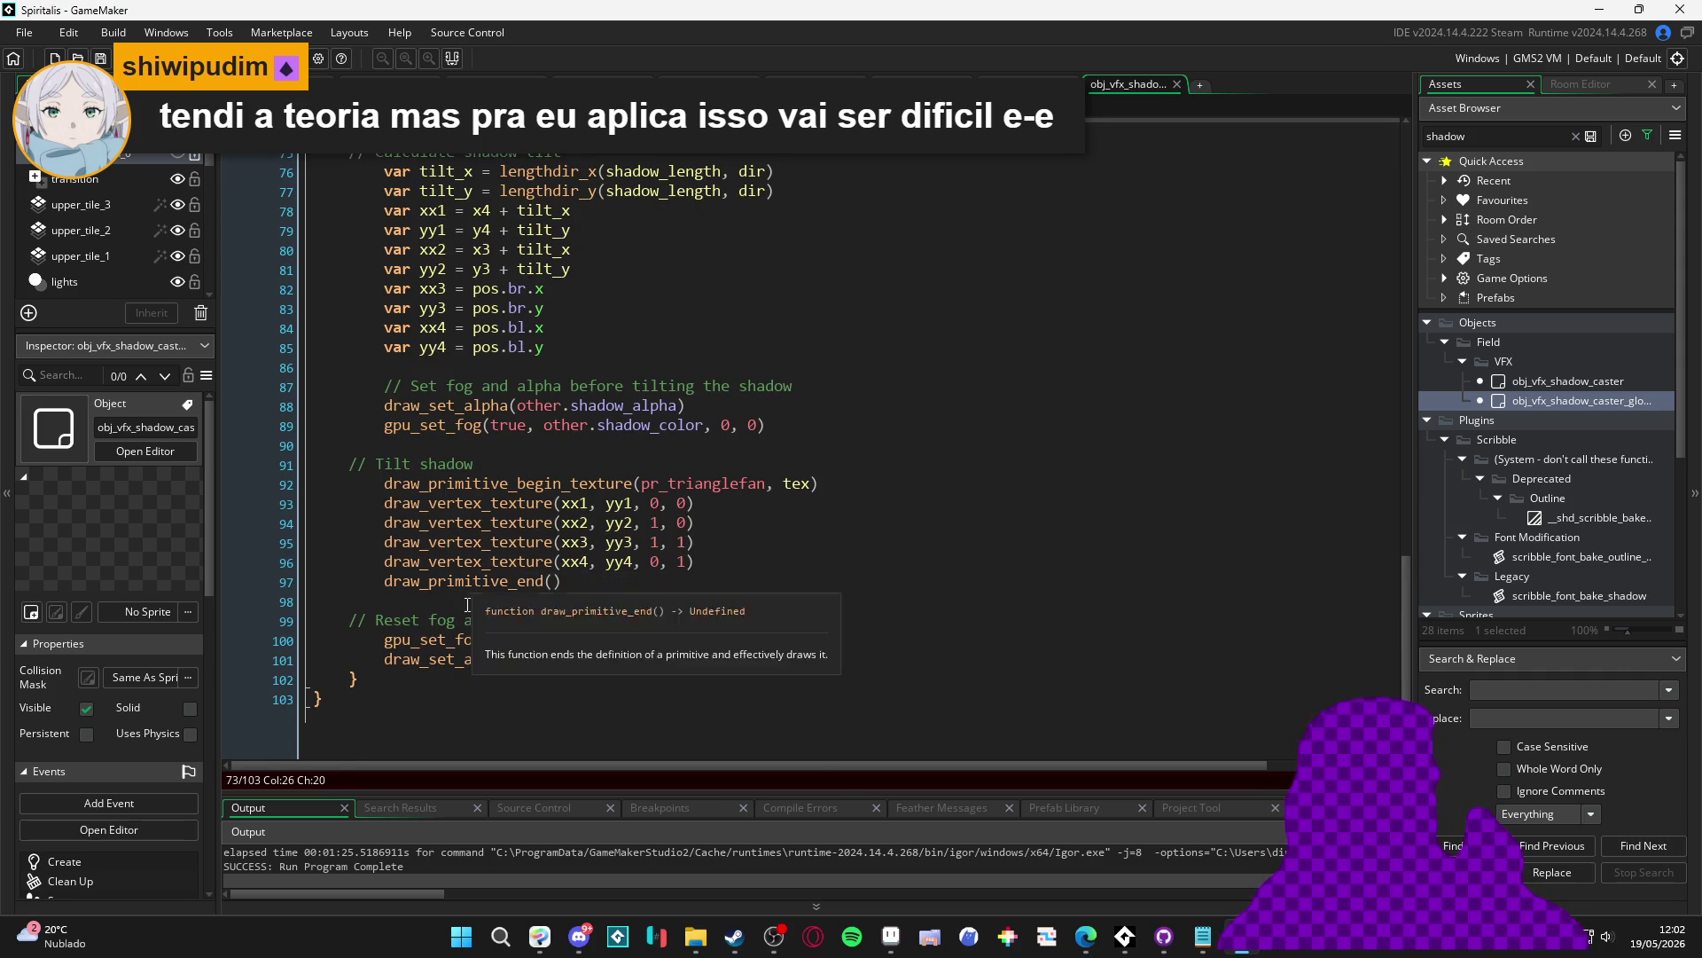
{"action": "scroll", "coordinate": [471, 678], "scroll_direction": "up", "scroll_amount": 3}
{"action": "scroll", "coordinate": [471, 679], "scroll_direction": "up", "scroll_amount": 10}
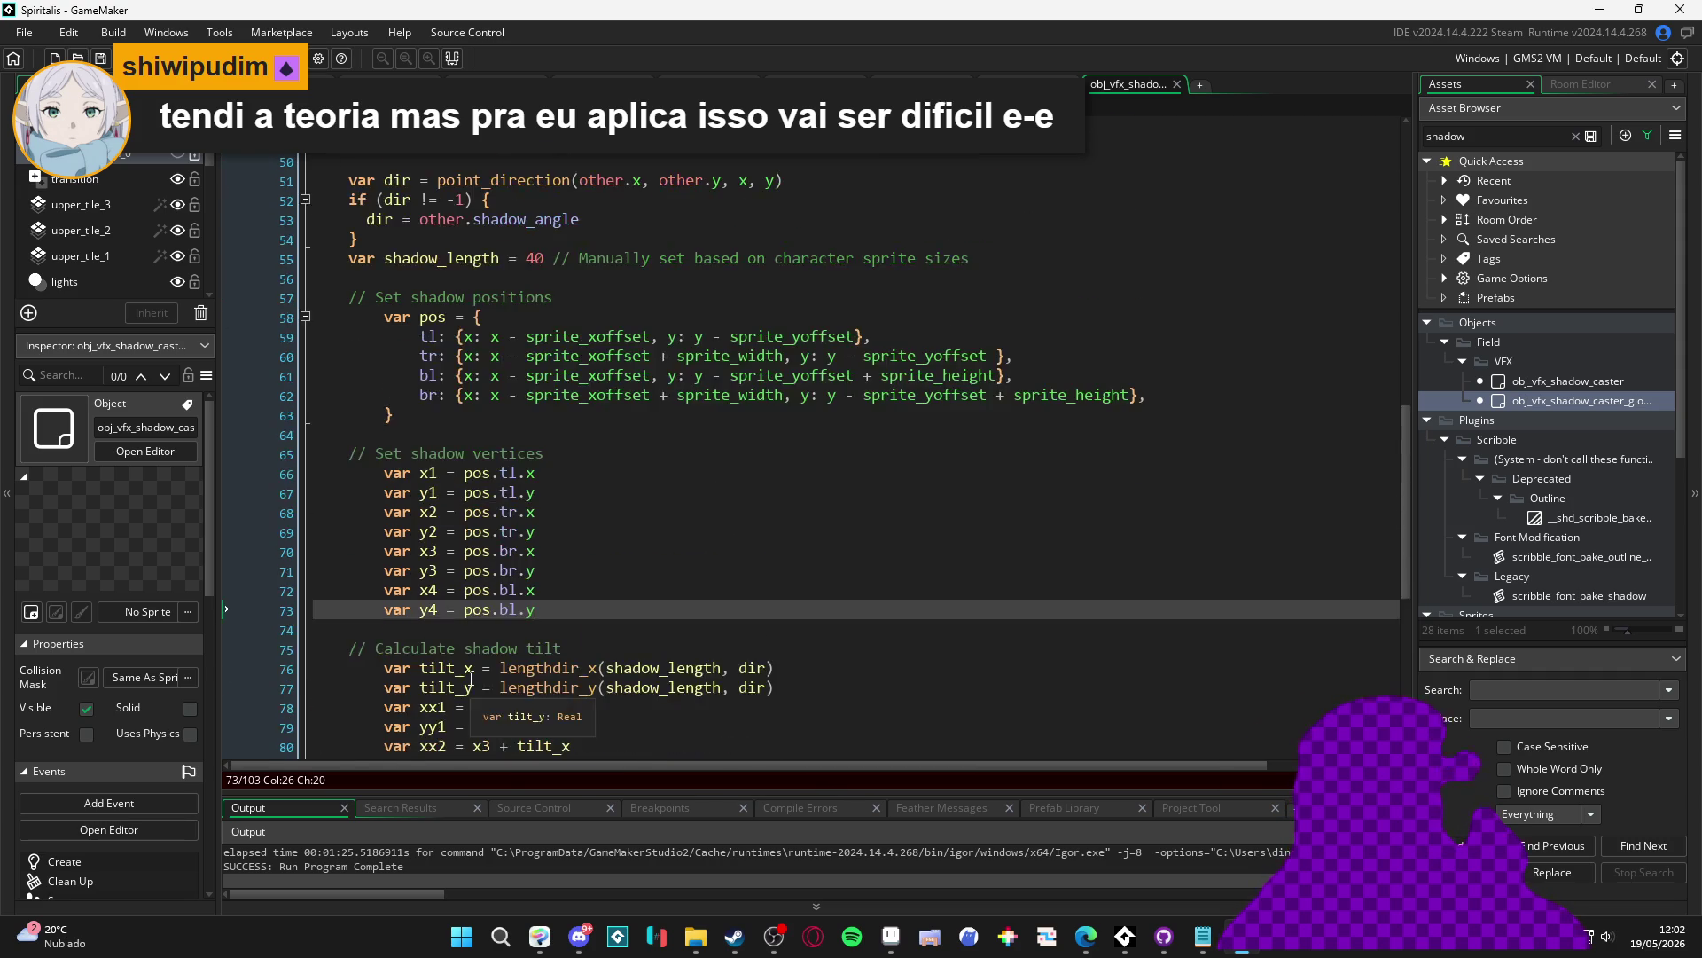
{"action": "scroll", "coordinate": [470, 679], "scroll_direction": "up", "scroll_amount": 3}
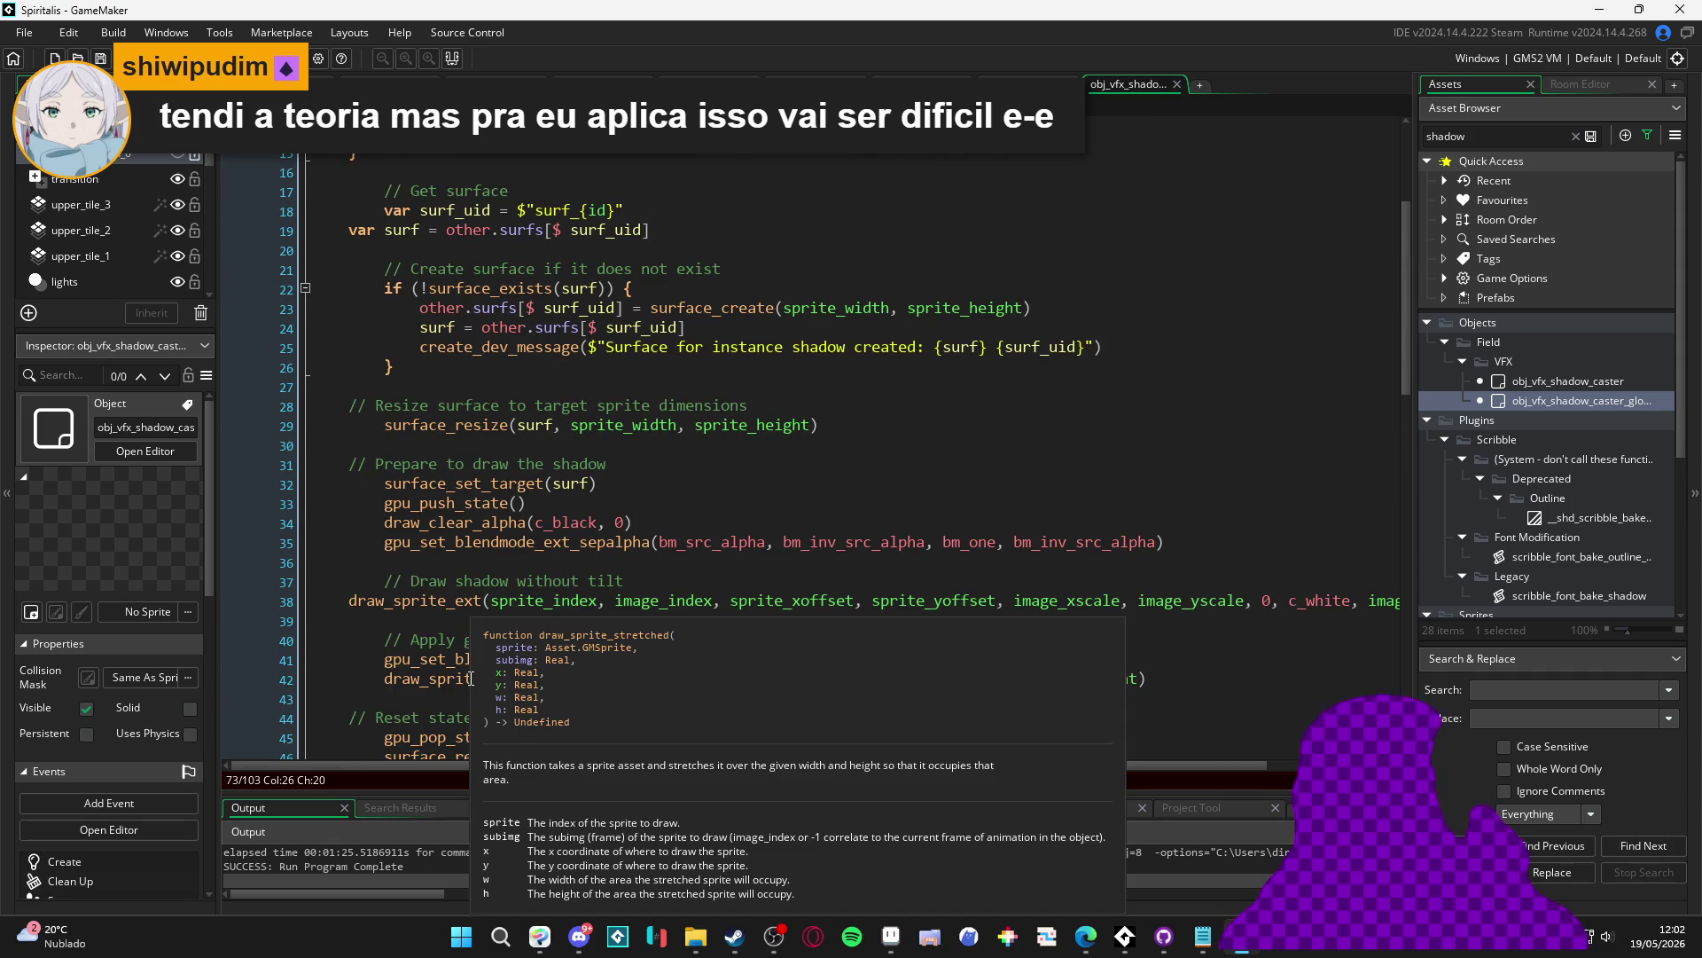
{"action": "scroll", "coordinate": [471, 678], "scroll_direction": "up", "scroll_amount": 4}
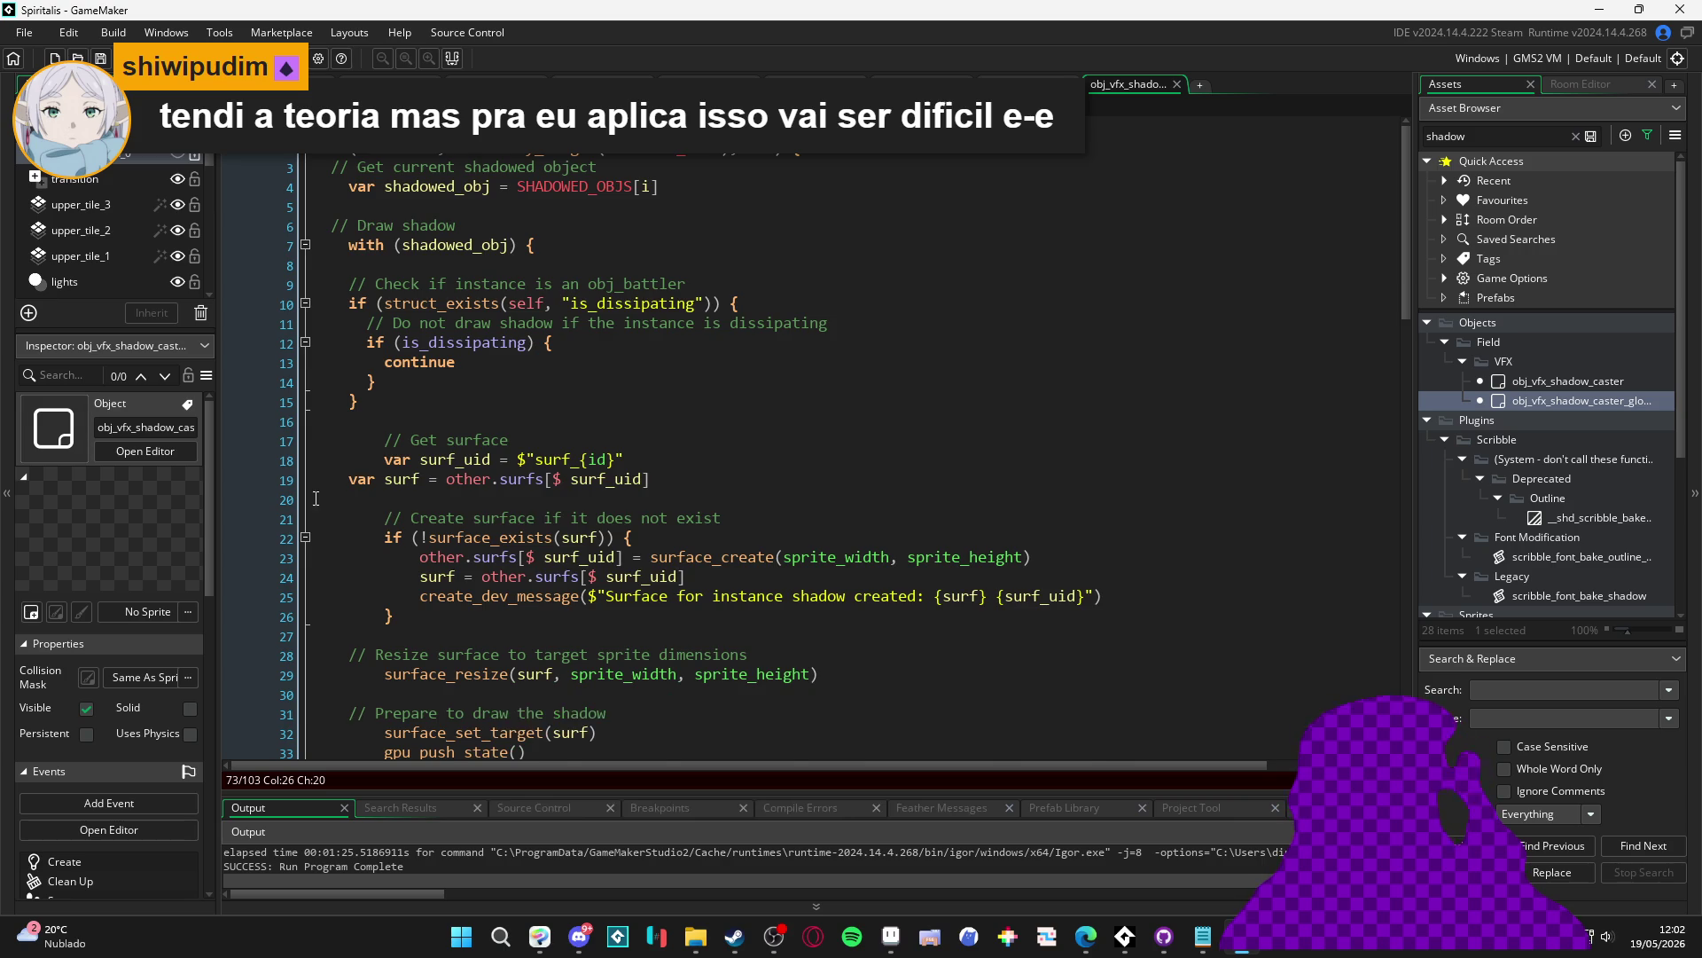
{"action": "scroll", "coordinate": [291, 523], "scroll_direction": "down", "scroll_amount": 8}
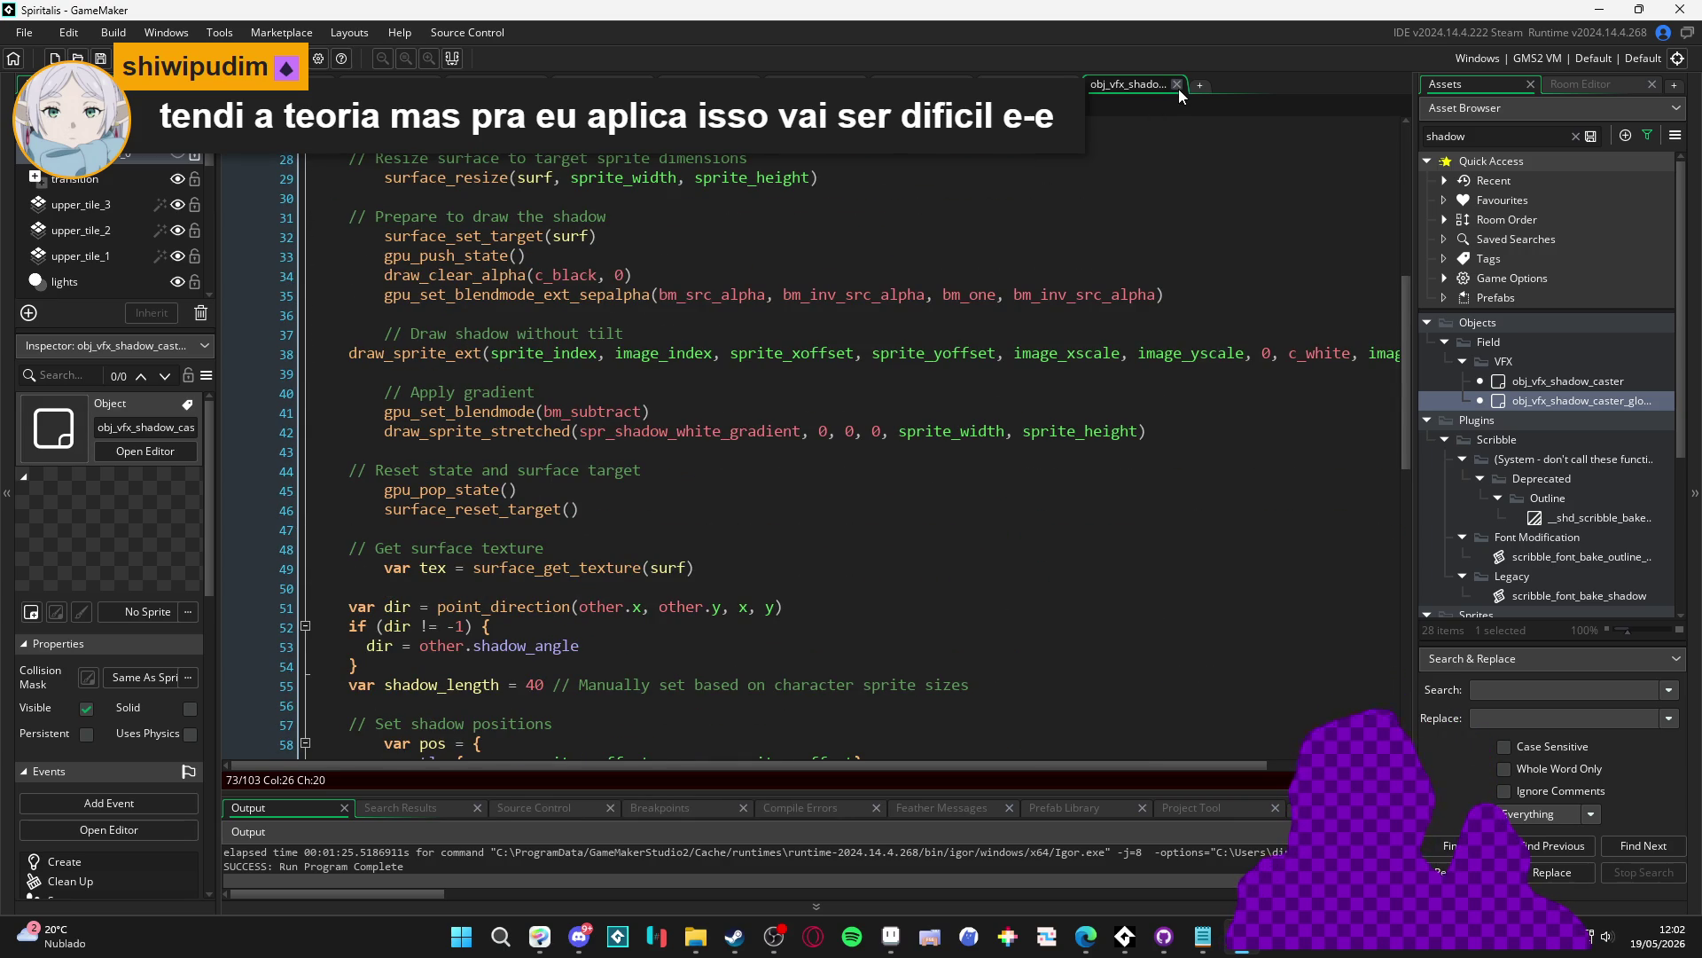
{"action": "key", "text": "End"}
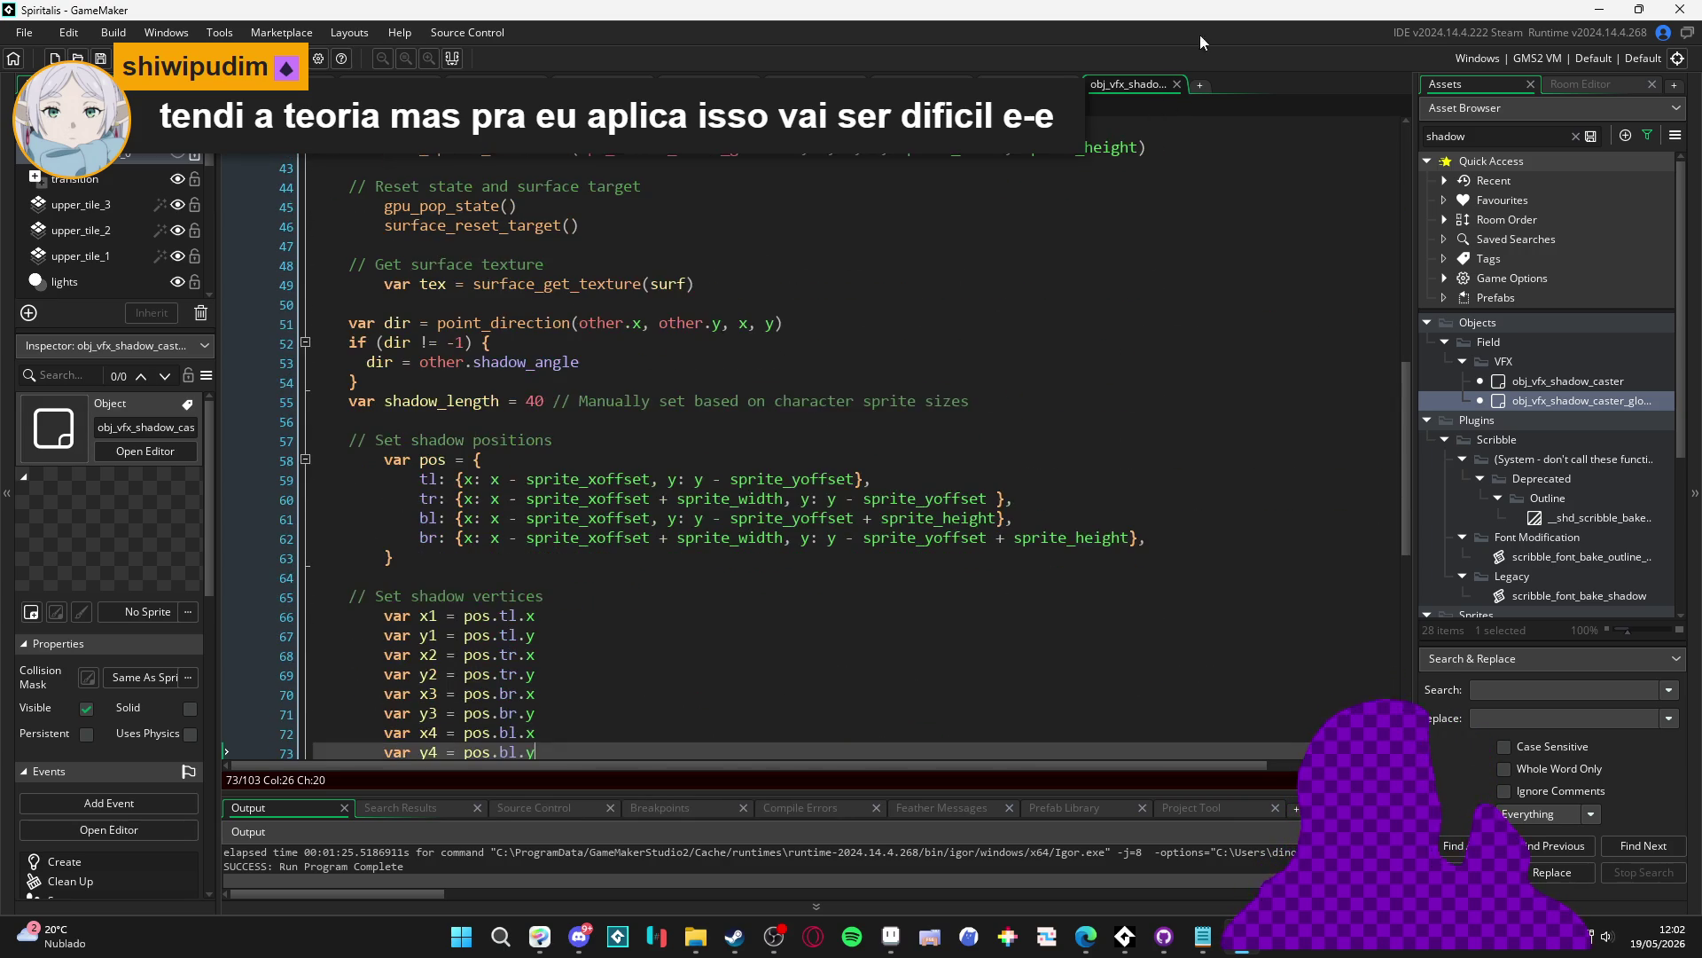
Step: Close the obj_vfx_shadow_caster_global code editor
{"action": "left_click", "coordinate": [1176, 85]}
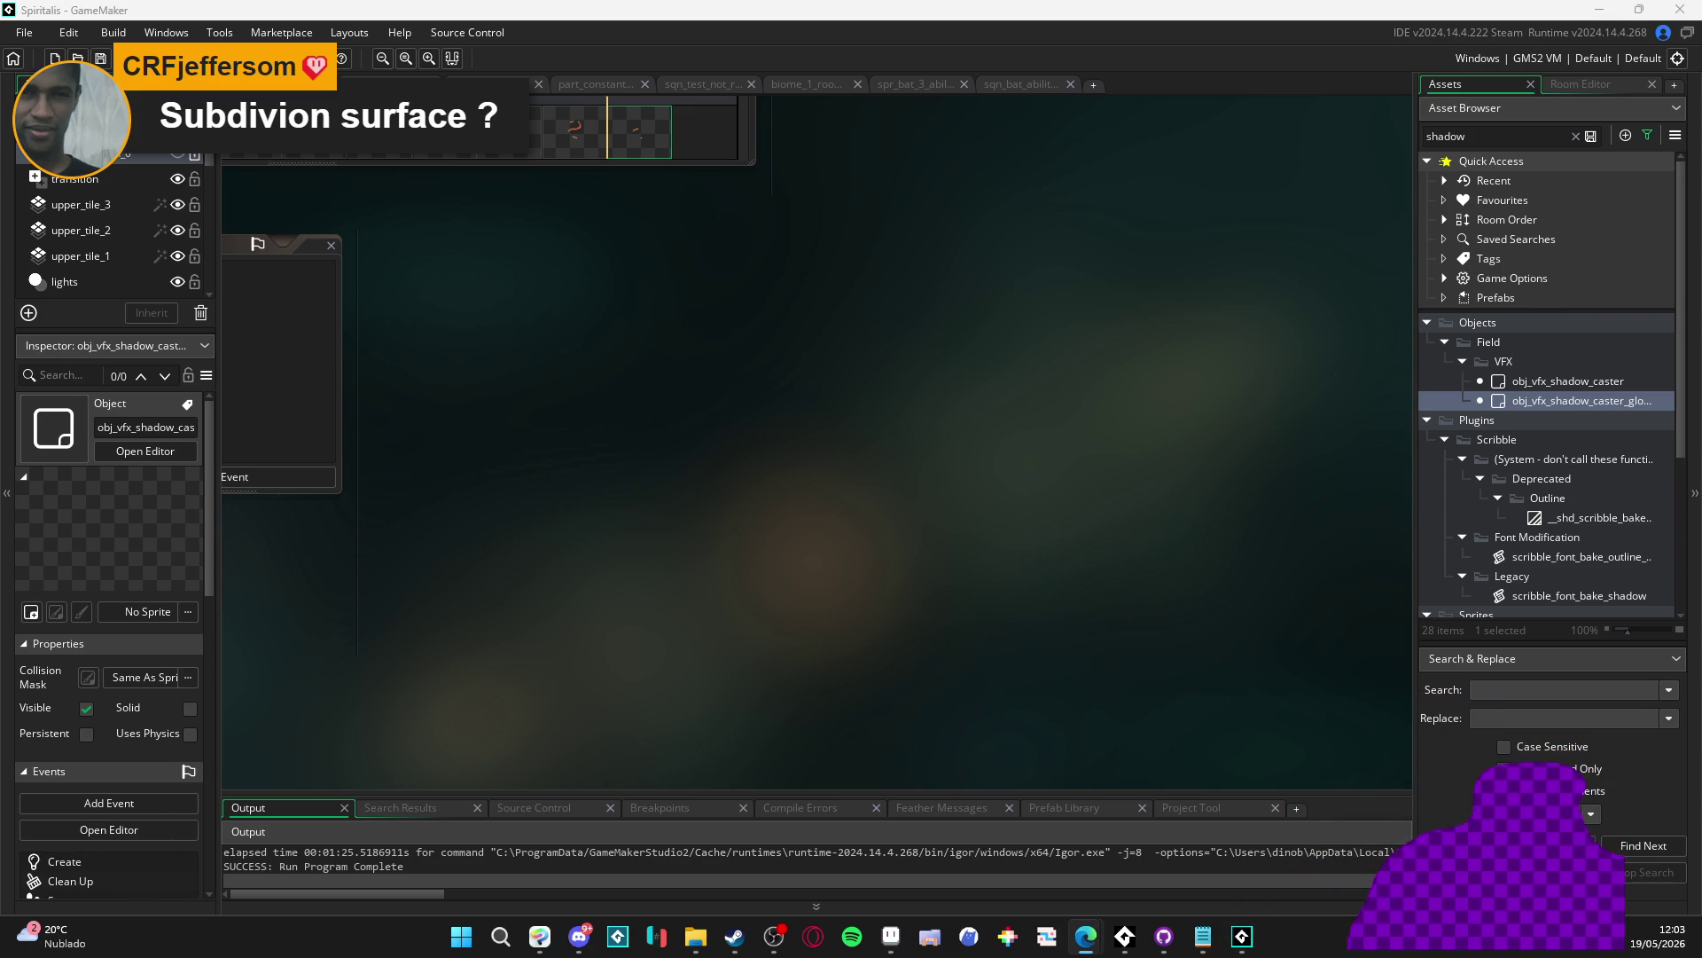
Step: Close the shadow illustration without saving, then quit Clip Studio Paint, discarding changes
{"action": "left_click", "coordinate": [1640, 10]}
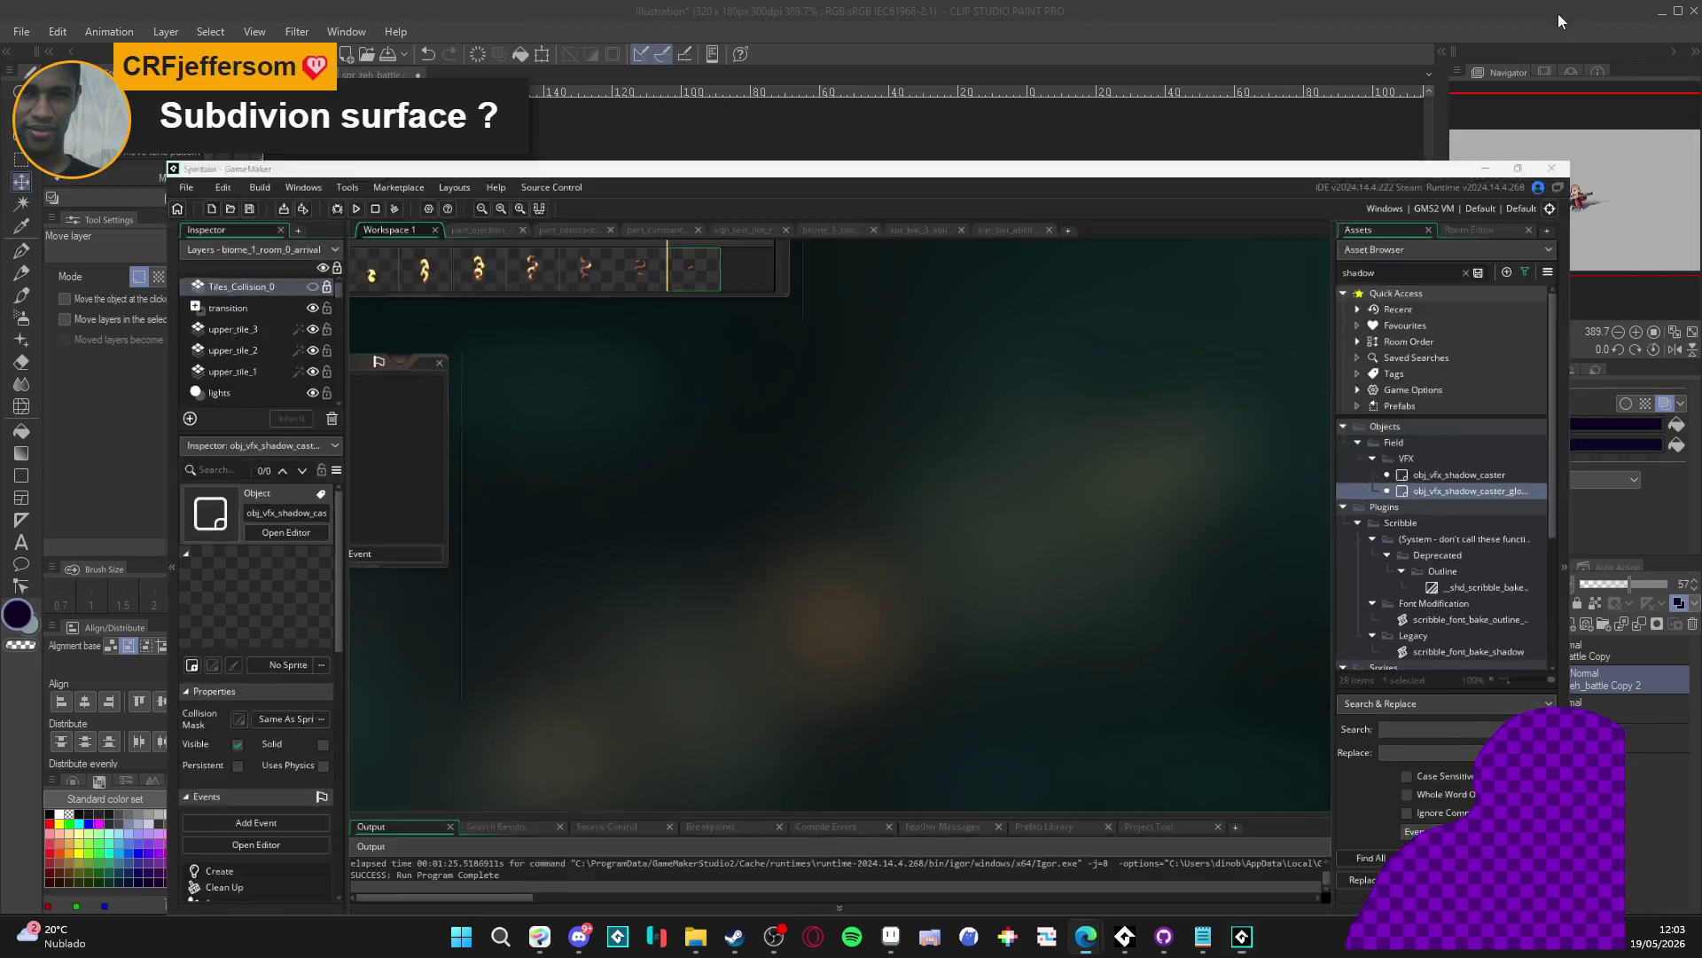
{"action": "left_click", "coordinate": [1557, 13]}
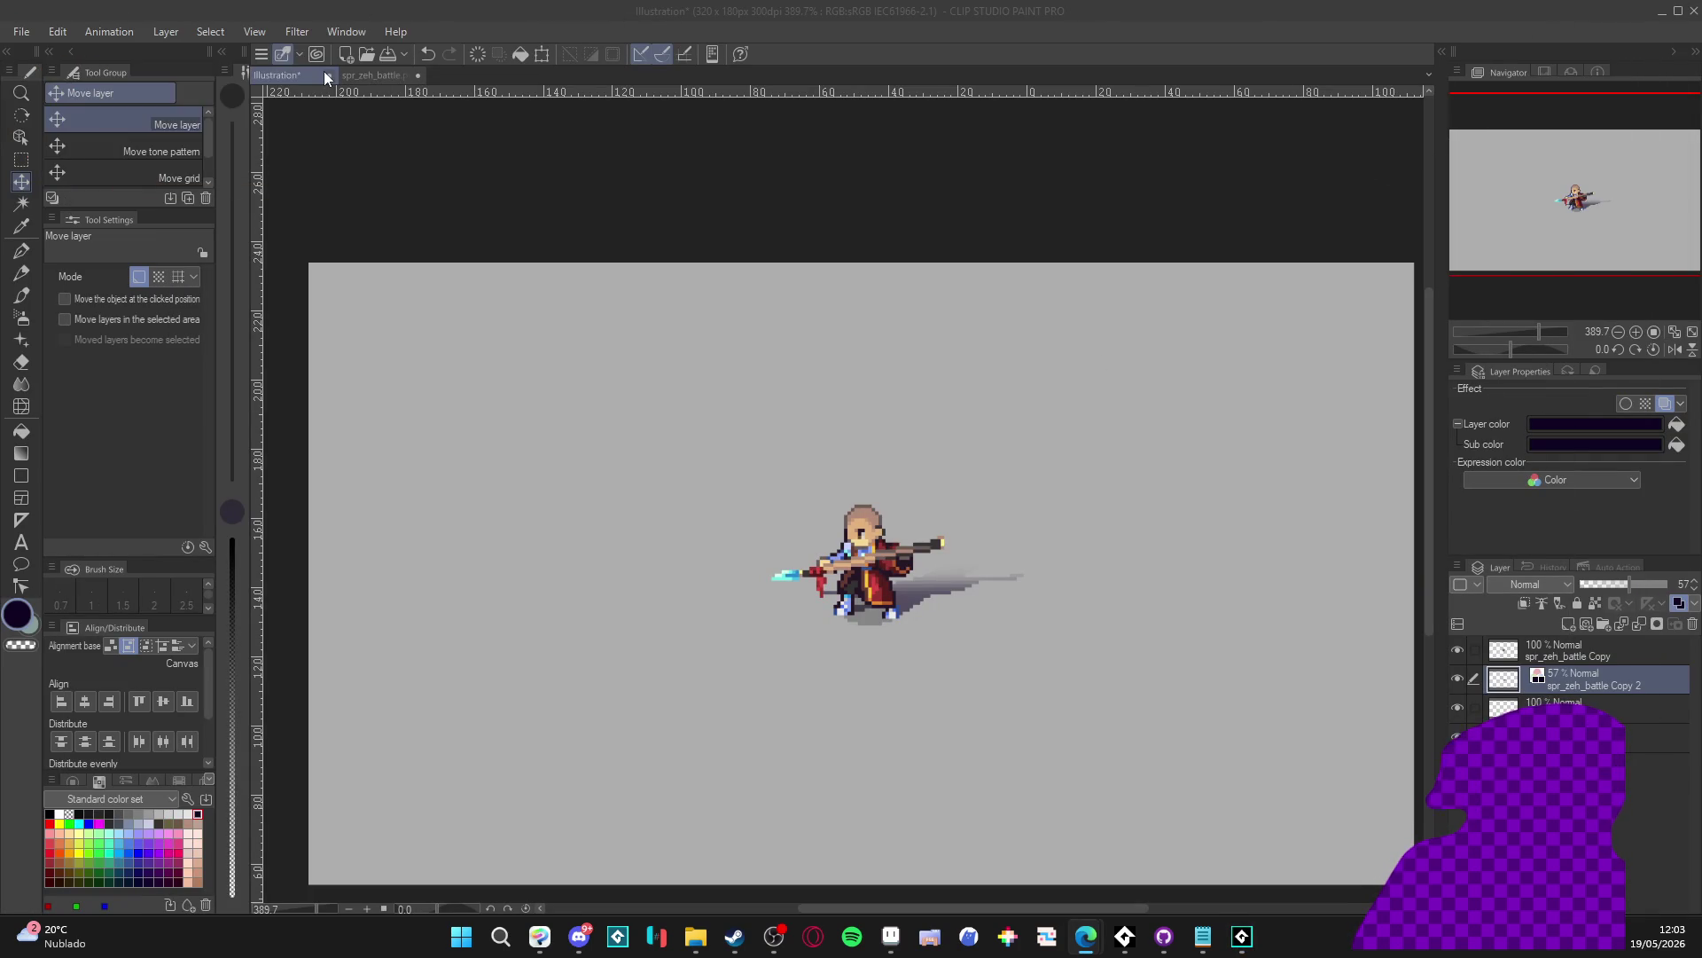
{"action": "left_click", "coordinate": [417, 75]}
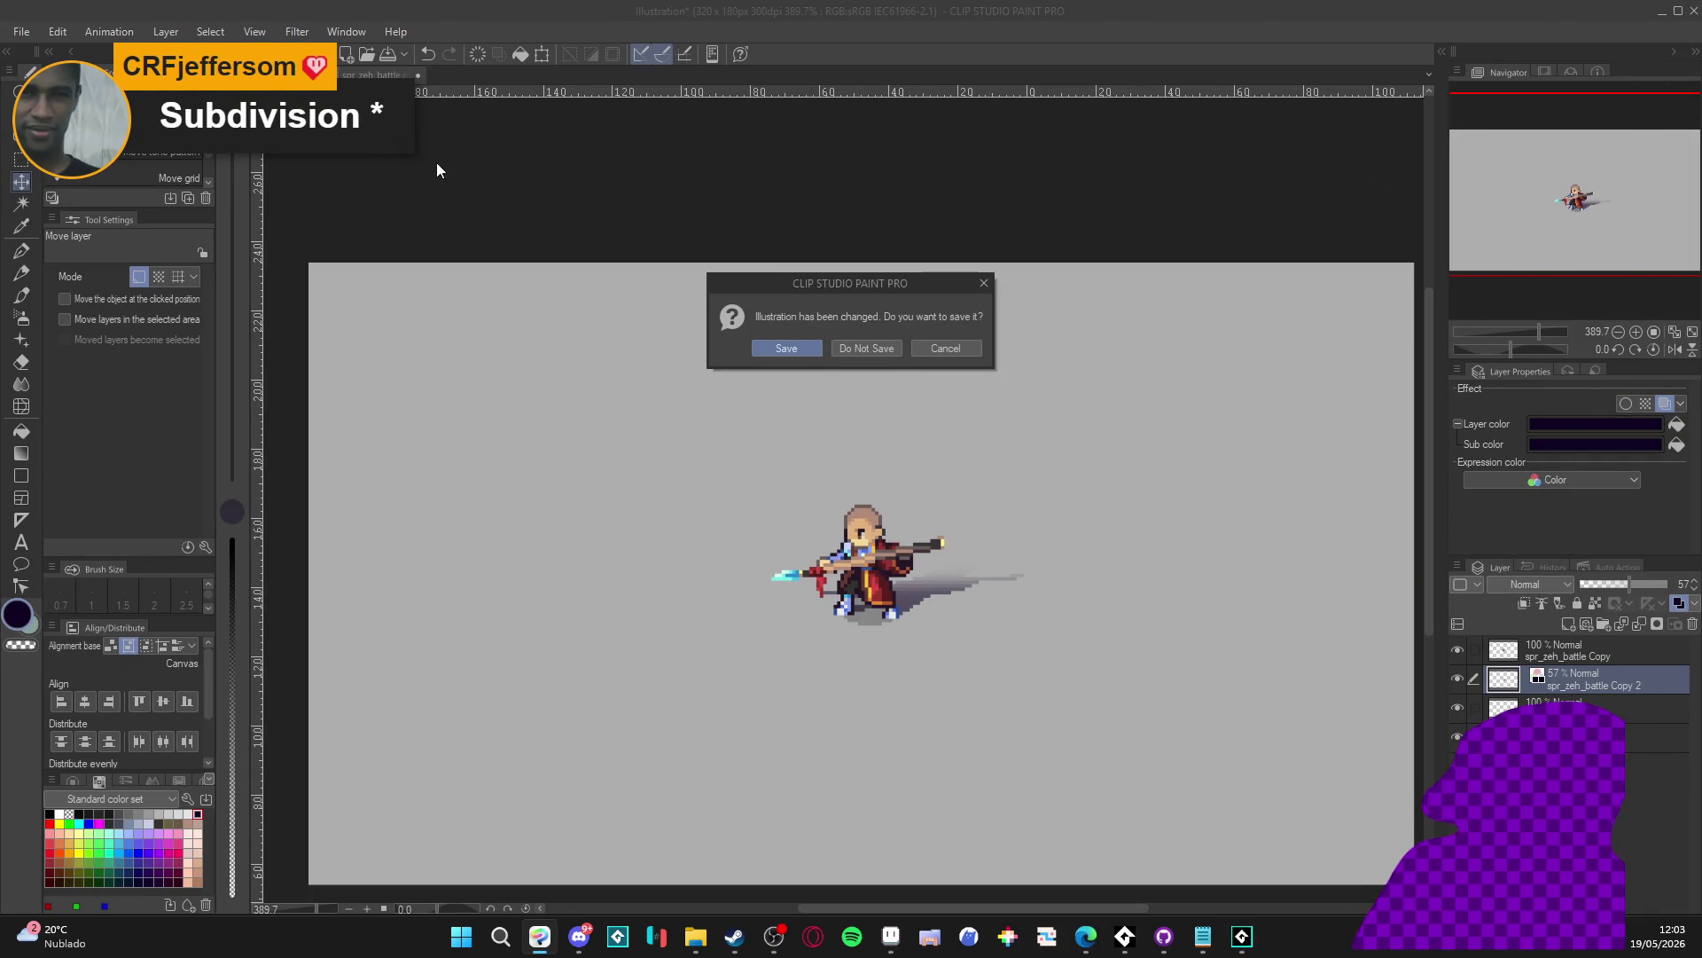
{"action": "left_click", "coordinate": [872, 349]}
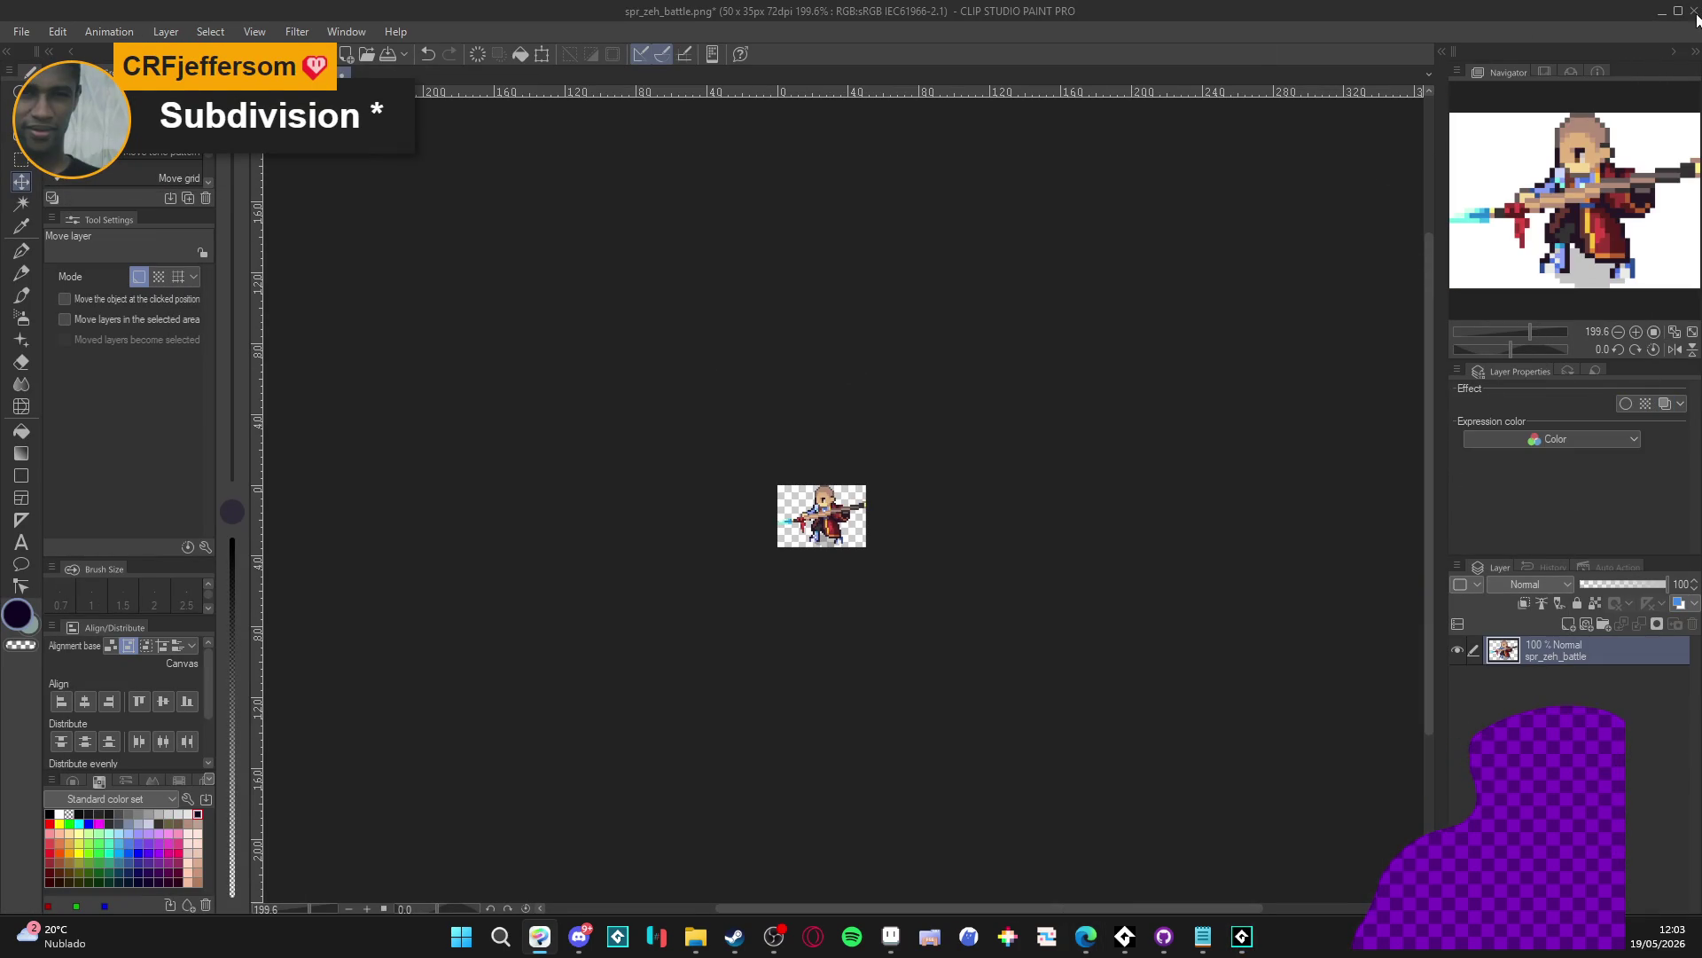
{"action": "left_click", "coordinate": [1695, 12]}
{"action": "left_click", "coordinate": [868, 352]}
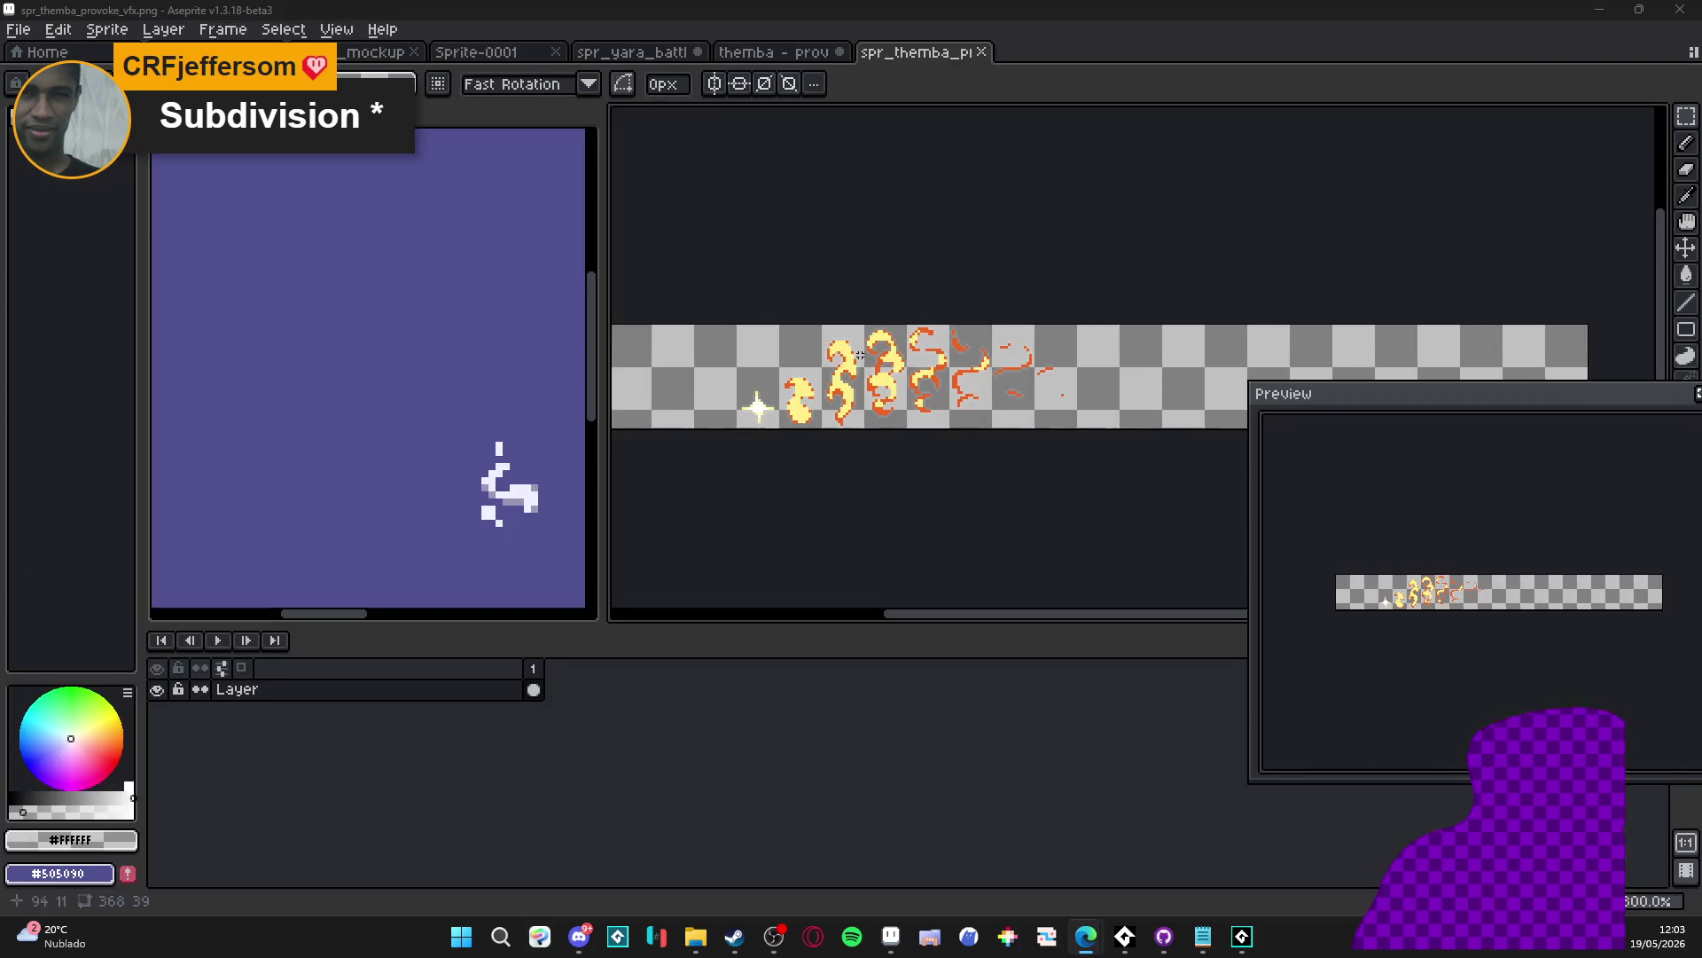
Step: Close the provoke effect sprite file in Aseprite and minimize Aseprite
{"action": "scroll", "coordinate": [860, 355], "scroll_direction": "down", "scroll_amount": 1}
{"action": "left_click", "coordinate": [993, 53]}
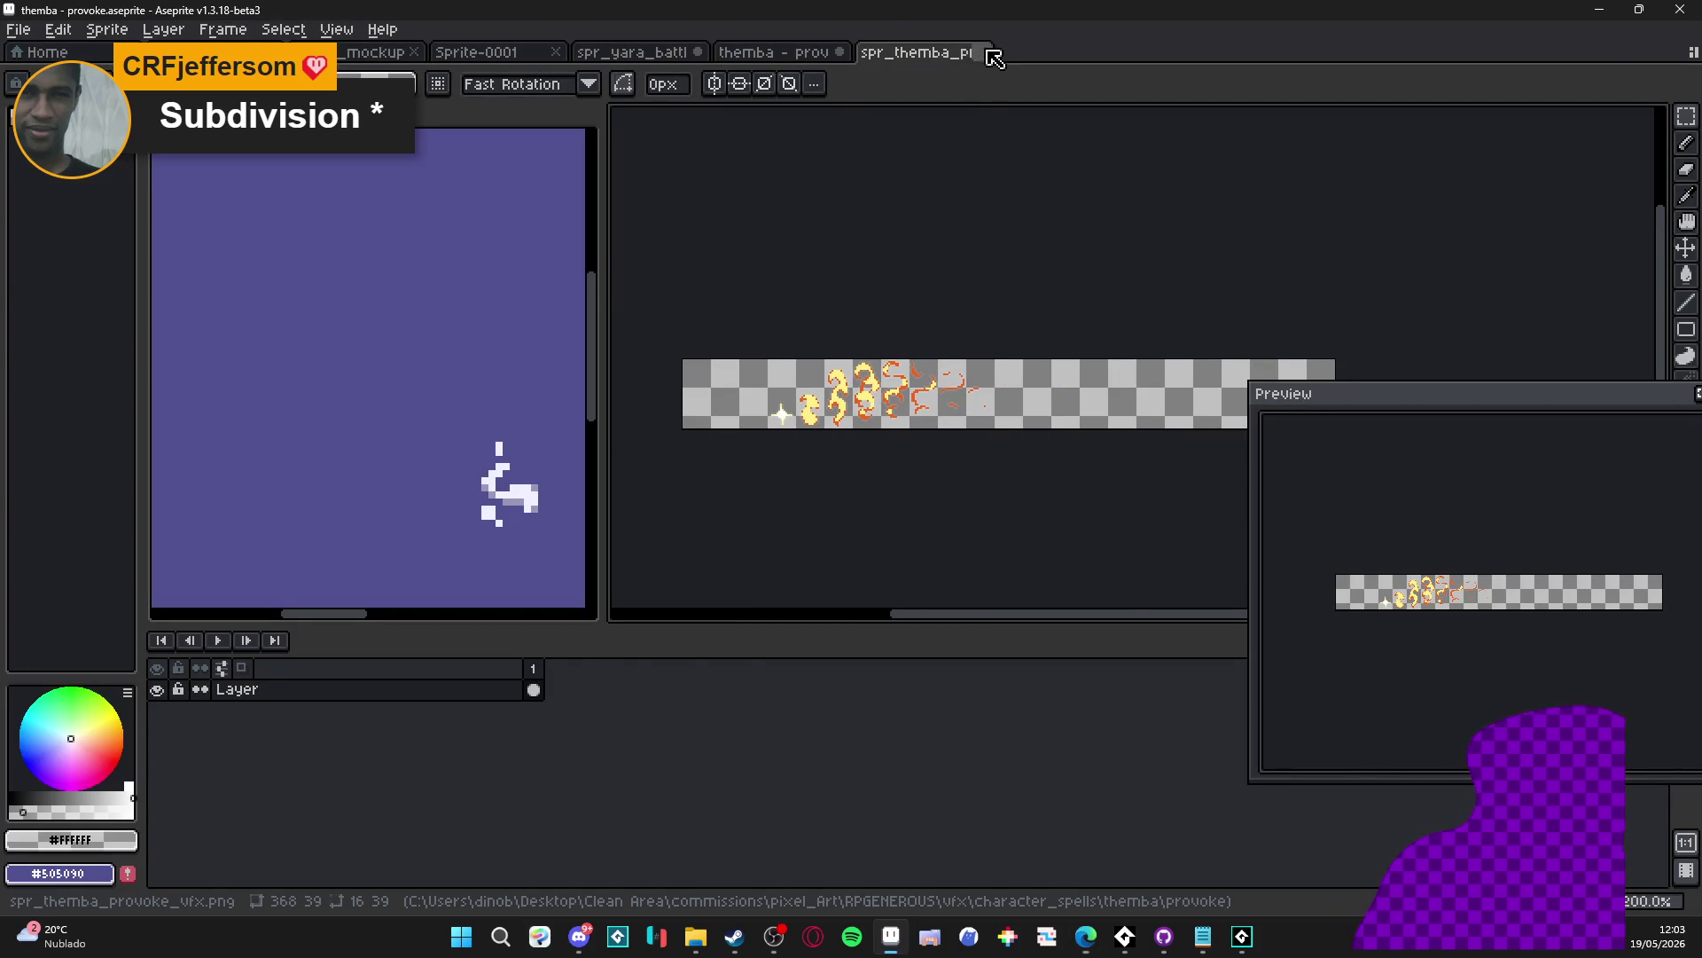
{"action": "left_click", "coordinate": [1616, 7]}
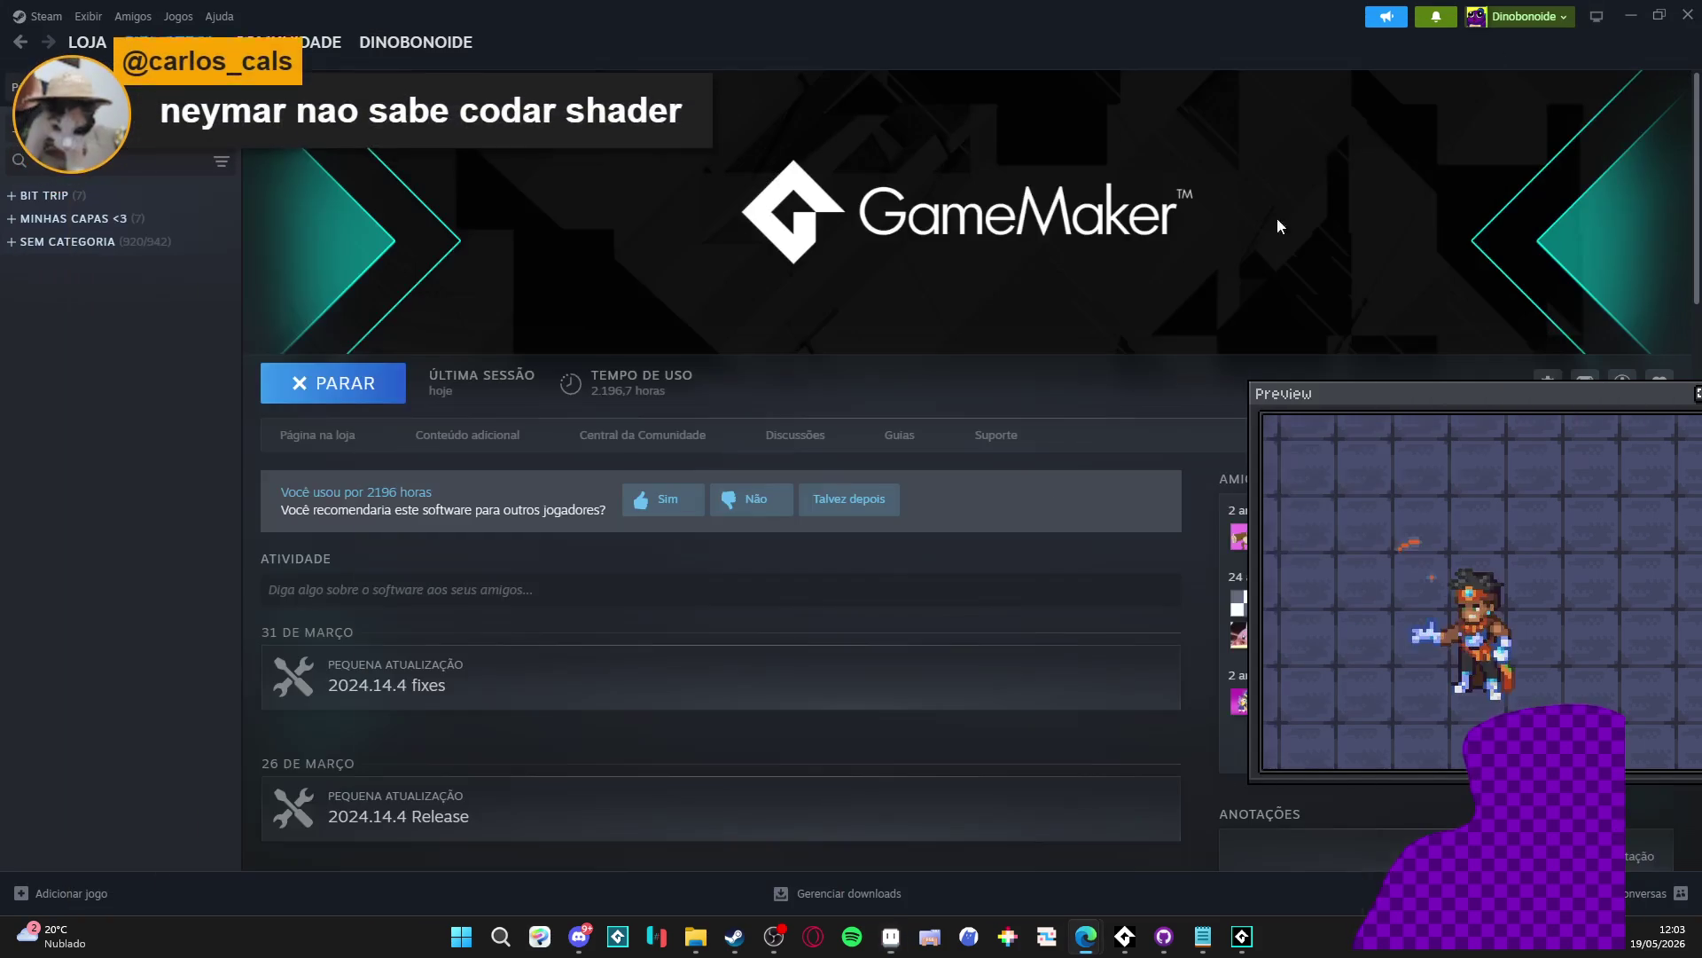
Step: Return to GameMaker with the spr_bat_3_ability_vfx_actor_provoke sprite editor and its 8 fire frames
{"action": "left_click", "coordinate": [1239, 940]}
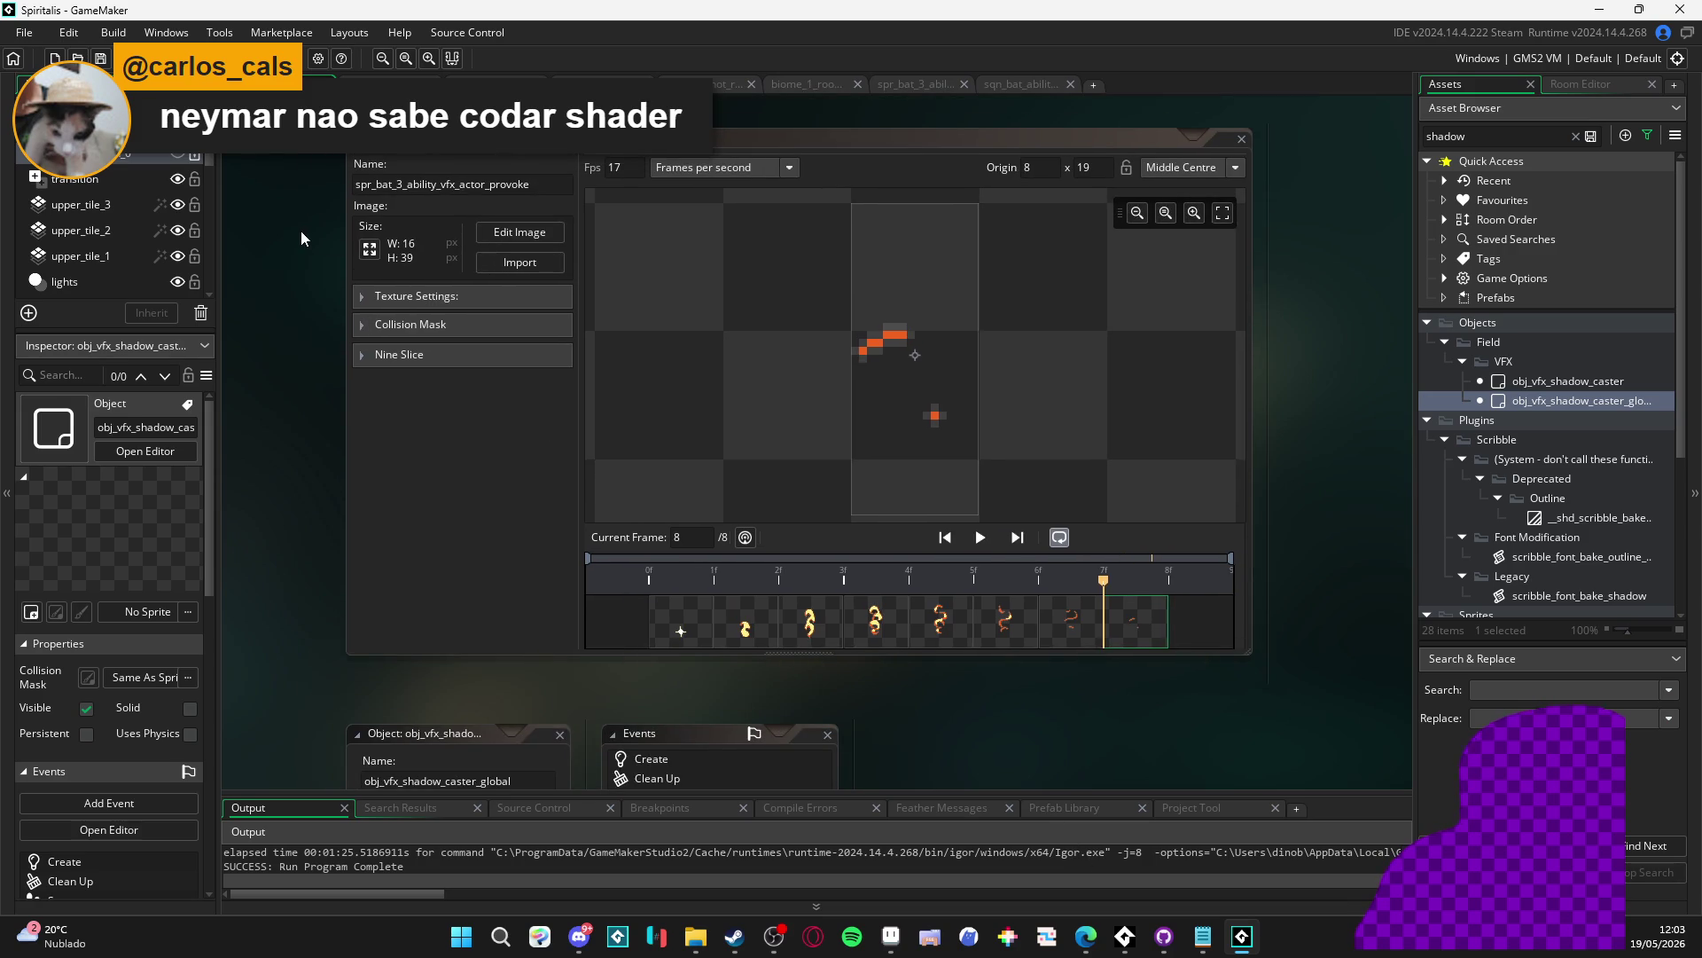